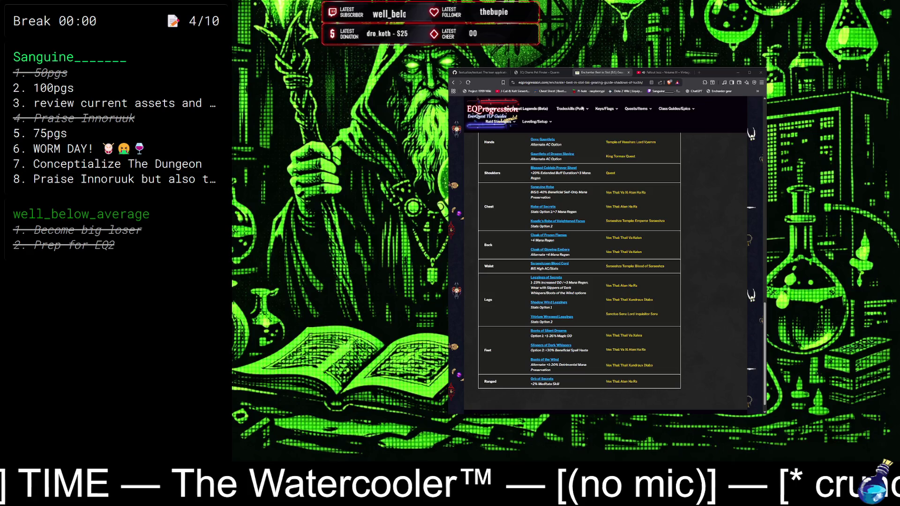
Switch from the enchanter gear guide to the Everdle game tab.
{"action": "left_click", "coordinate": [582, 92]}
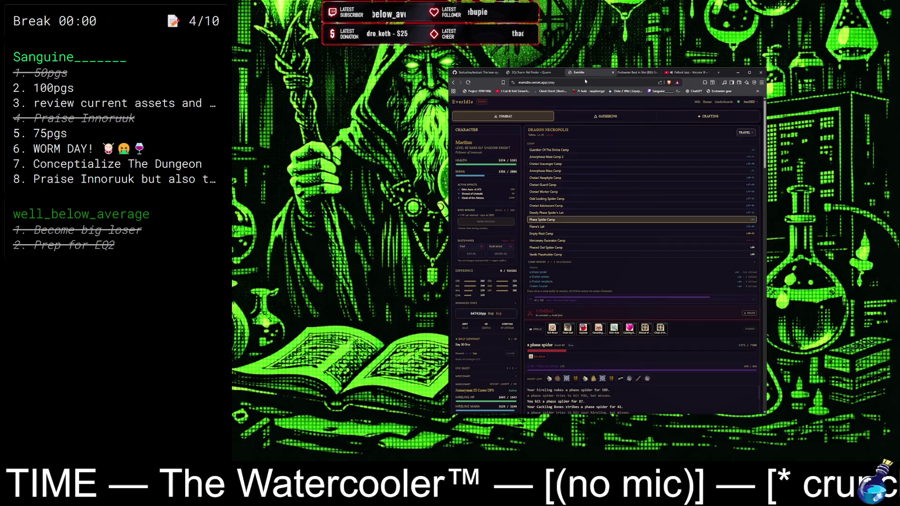
Return to the EQ Progressions enchanter gear guide page.
{"action": "key", "text": "alt+Left"}
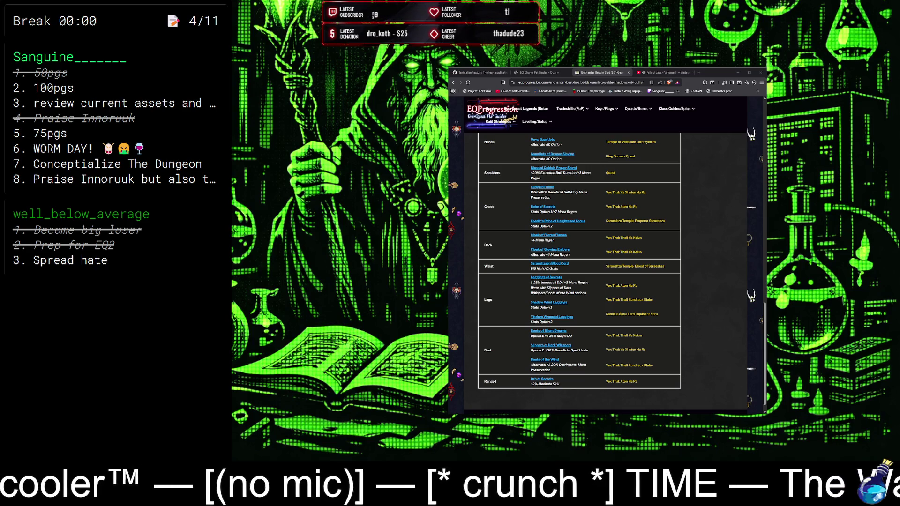
Bring the Everdle game back, showing the Phase Spider Camp combat.
{"action": "key", "text": "ctrl+shift+t"}
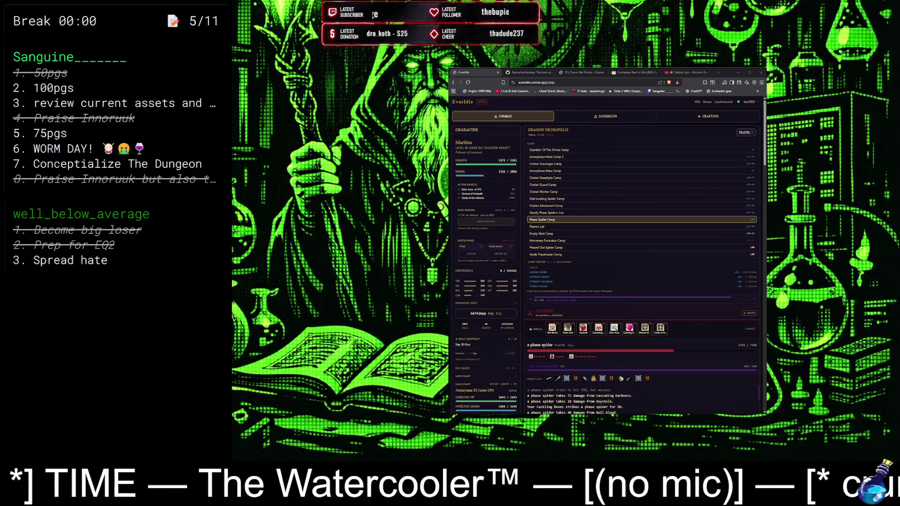
Discard the blank tab, then load claude.ai's new-chat page in a fresh tab.
{"action": "left_click", "coordinate": [718, 73]}
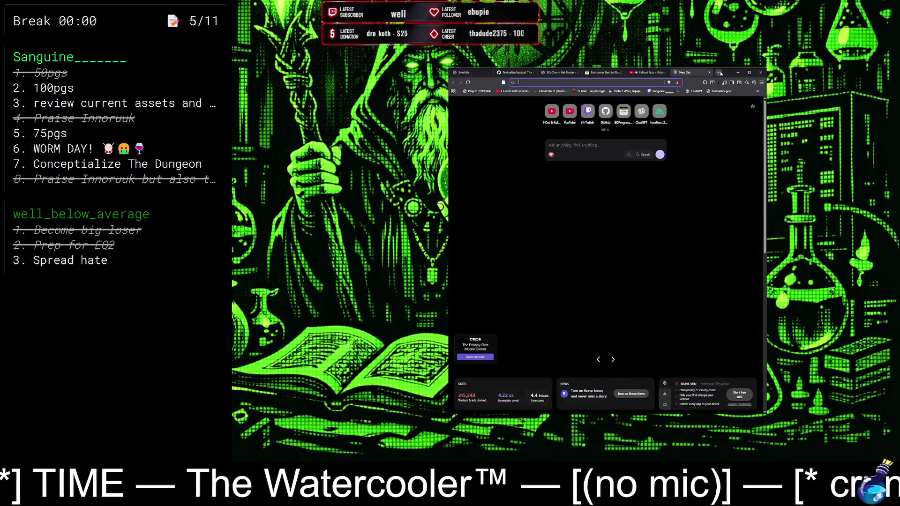
{"action": "left_click", "coordinate": [708, 74]}
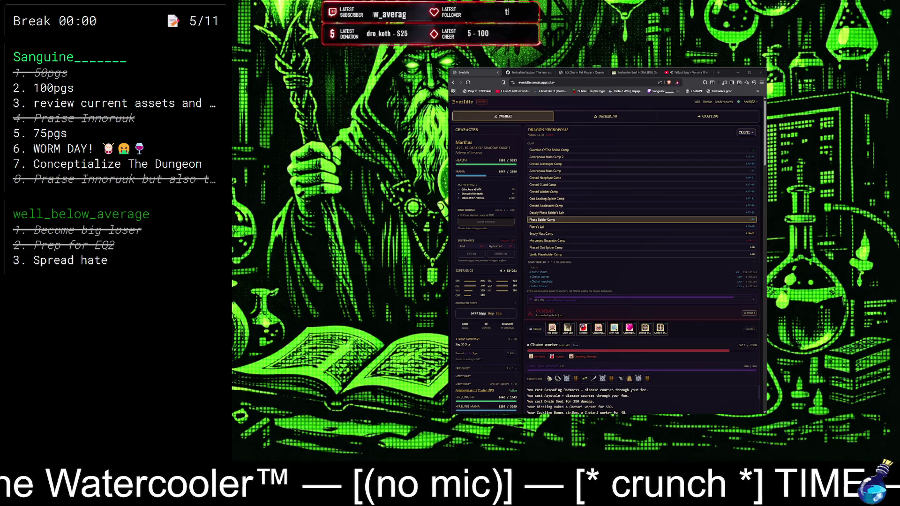
{"action": "left_click", "coordinate": [720, 73]}
{"action": "type", "text": "c"}
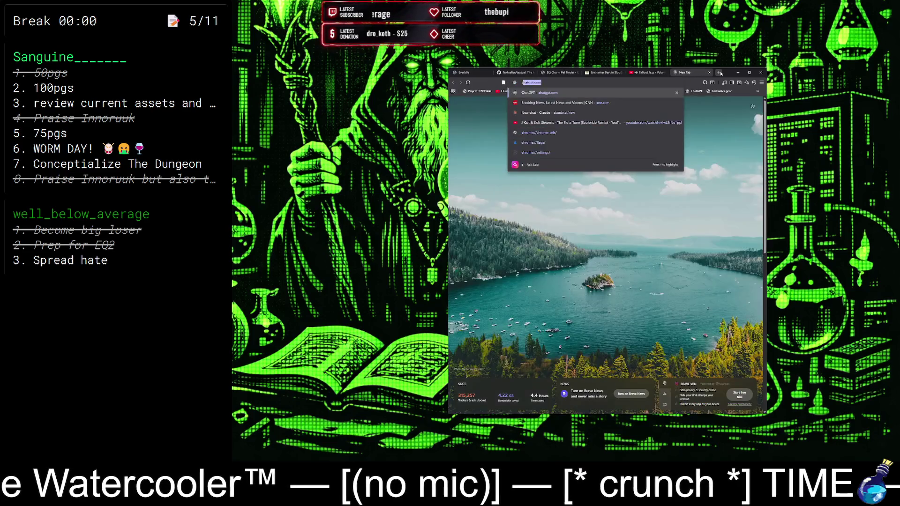
{"action": "type", "text": "lau"}
{"action": "key", "text": "Return"}
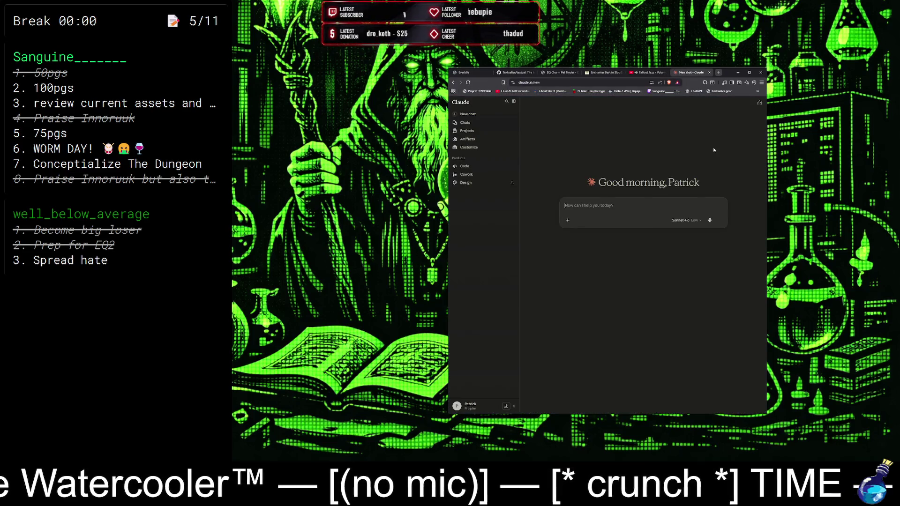
Open the Projects page and search it for 'The Dungeon'.
{"action": "left_click", "coordinate": [469, 133]}
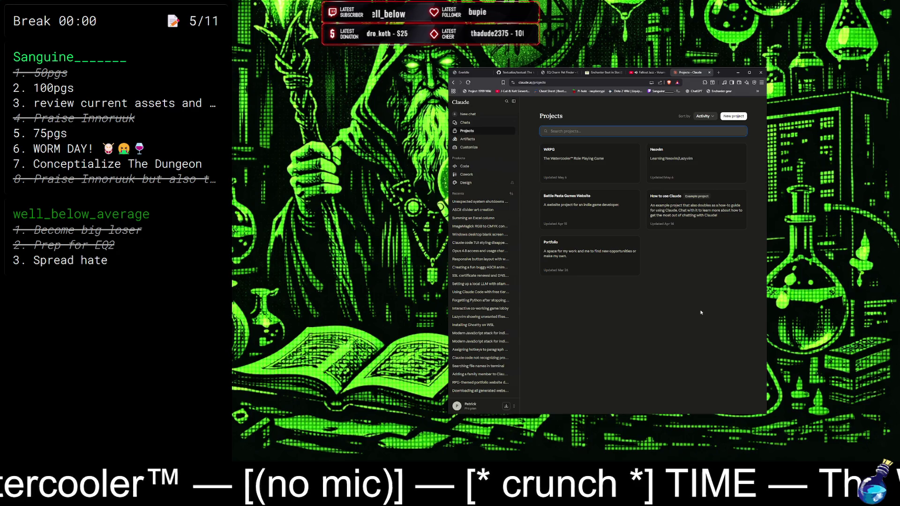
{"action": "type", "text": "T"}
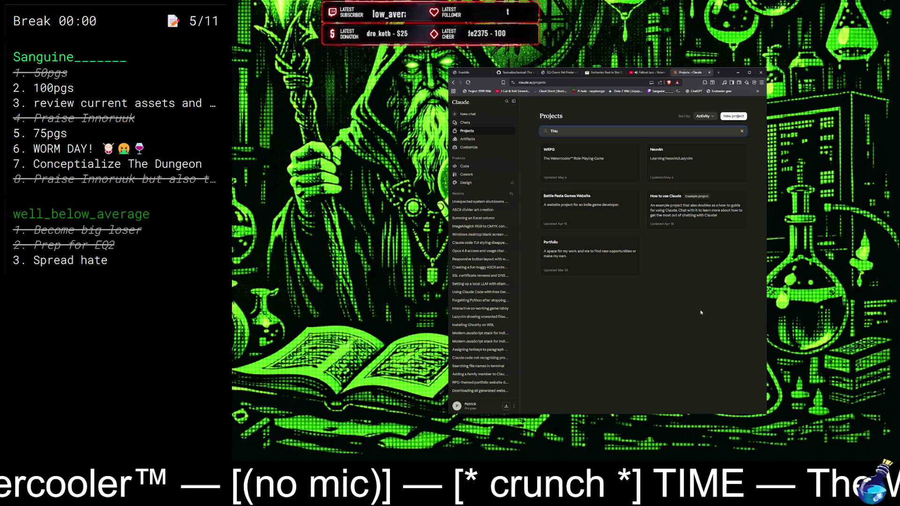
{"action": "type", "text": "he Dun"}
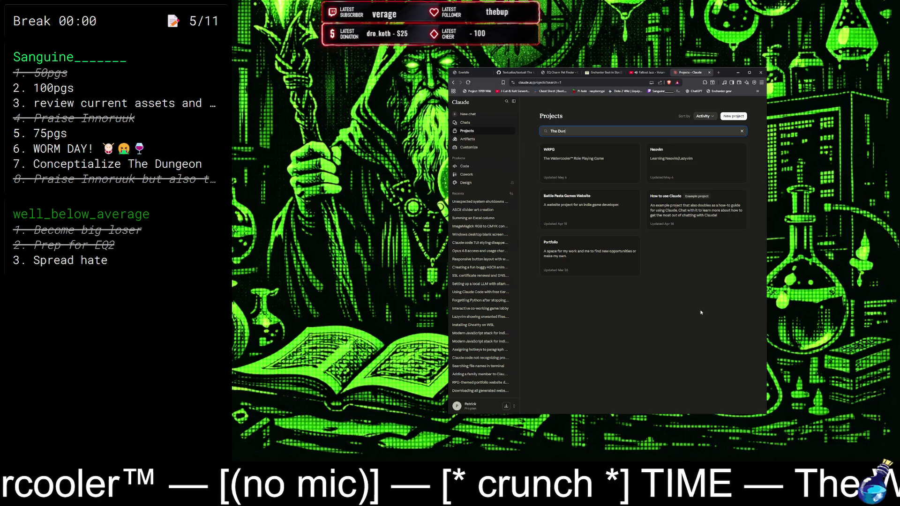
{"action": "type", "text": "geon"}
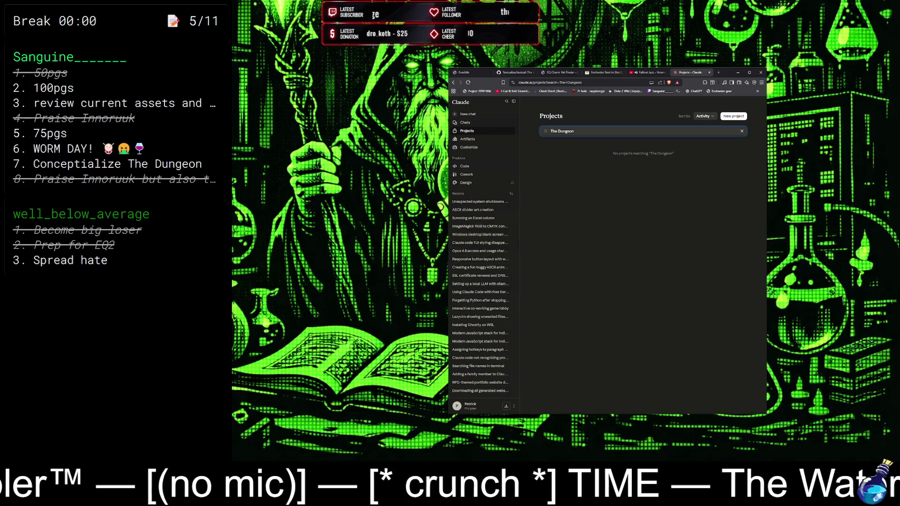
{"action": "key", "text": "alt+Tab"}
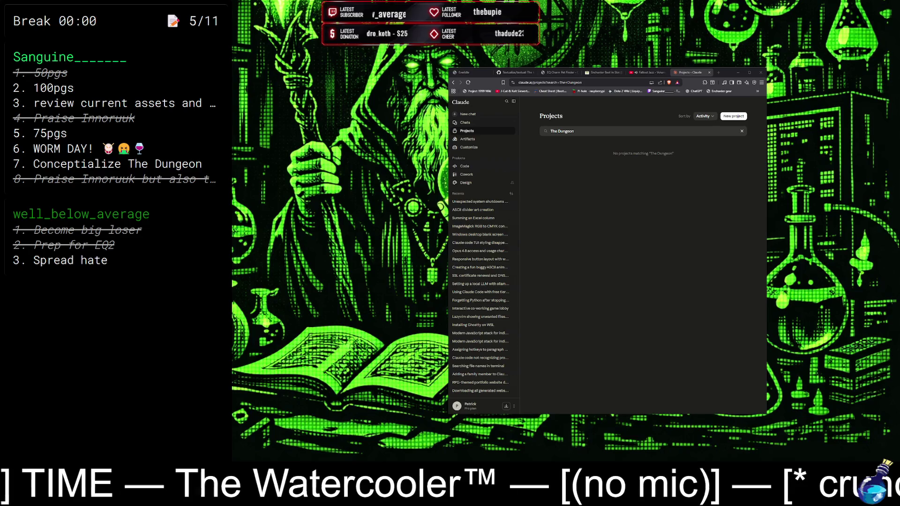
Extend the search to 'The Dungeon (wip)', then open and cancel a new project.
{"action": "left_click", "coordinate": [618, 130]}
{"action": "type", "text": "/"}
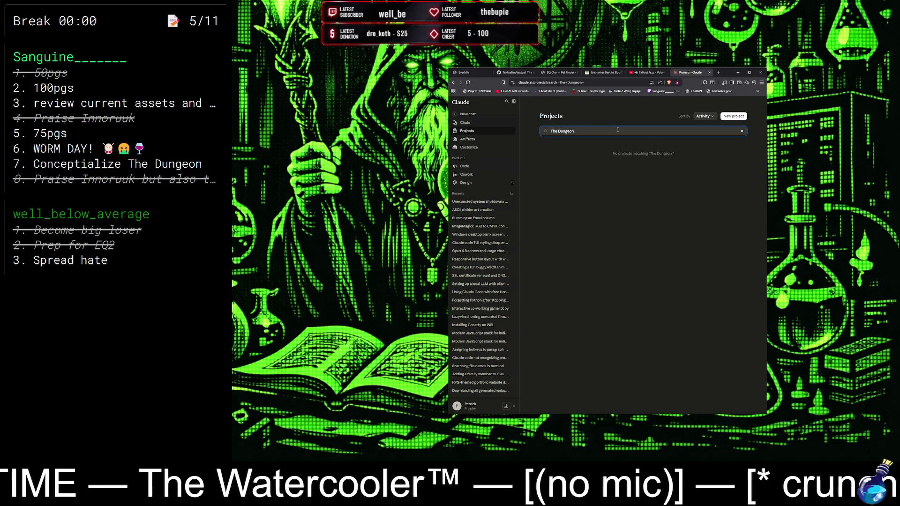
{"action": "type", "text": "wip)"}
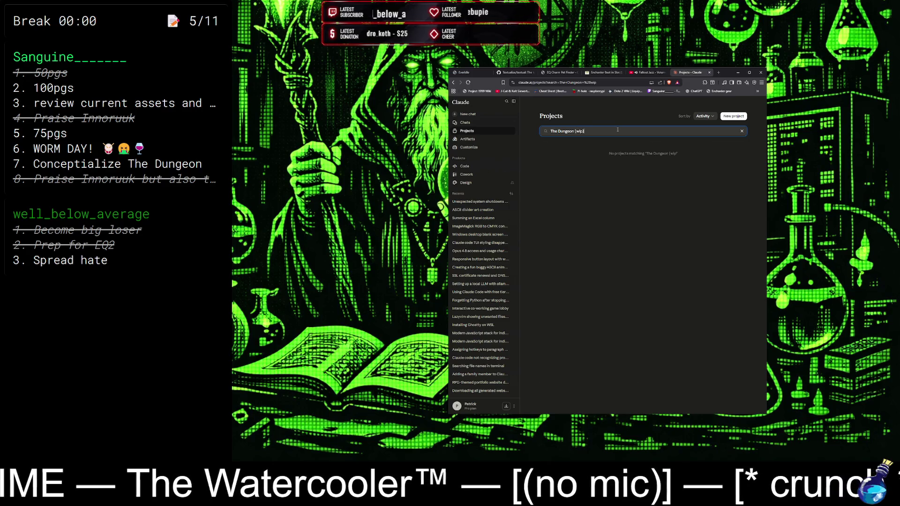
{"action": "left_click", "coordinate": [733, 115]}
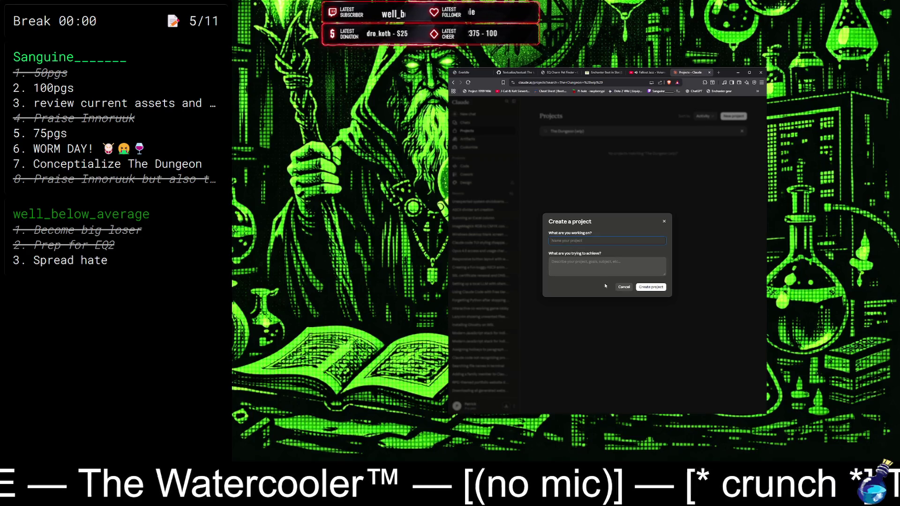
{"action": "left_click", "coordinate": [617, 286]}
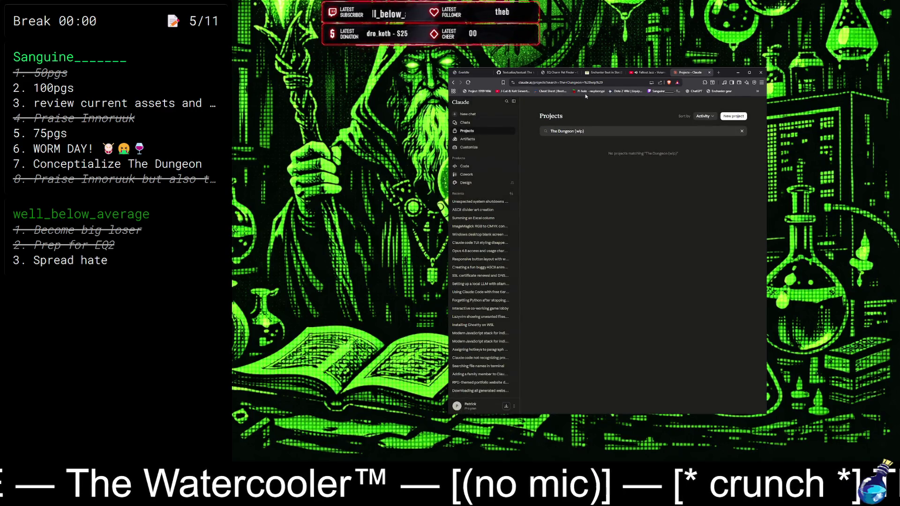
Clear the project search and open the Create a project dialog.
{"action": "triple_click", "coordinate": [588, 130]}
{"action": "key", "text": "ctrl+c"}
{"action": "key", "text": "BackSpace"}
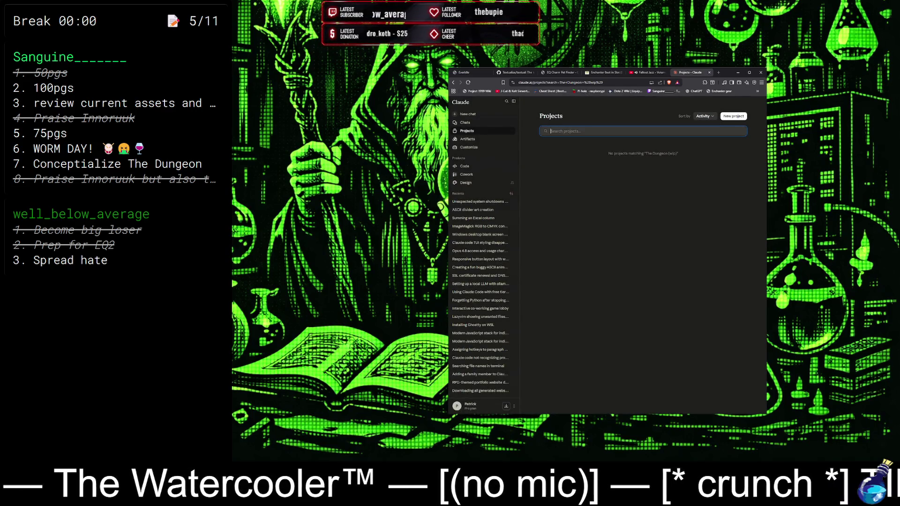
{"action": "left_click", "coordinate": [744, 117]}
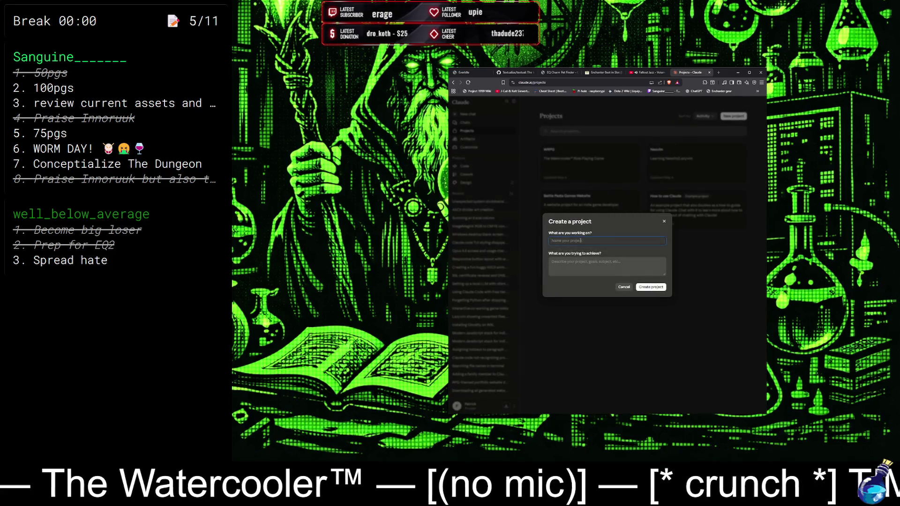
Name the project 'The Dungeon (wip)', describe a metal news site with shows and chat, and create it.
{"action": "key", "text": "ctrl+v"}
{"action": "left_click", "coordinate": [566, 260]}
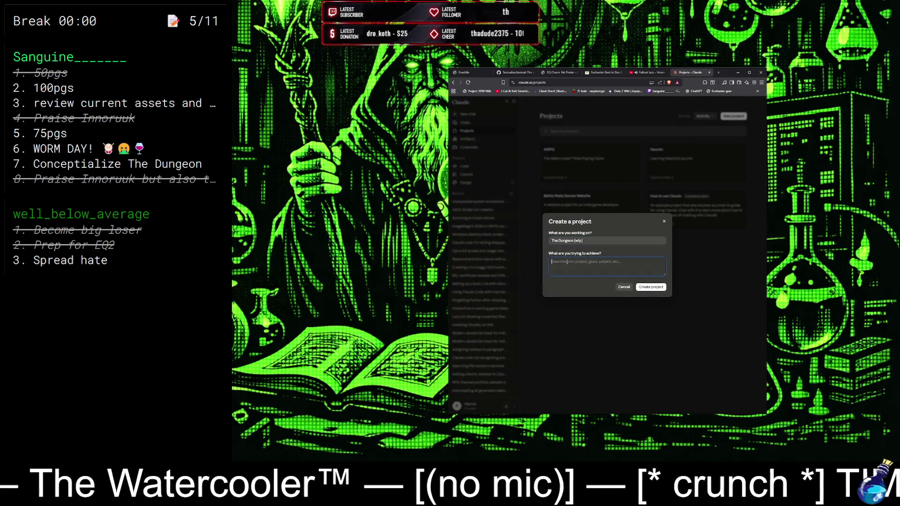
{"action": "type", "text": "A"}
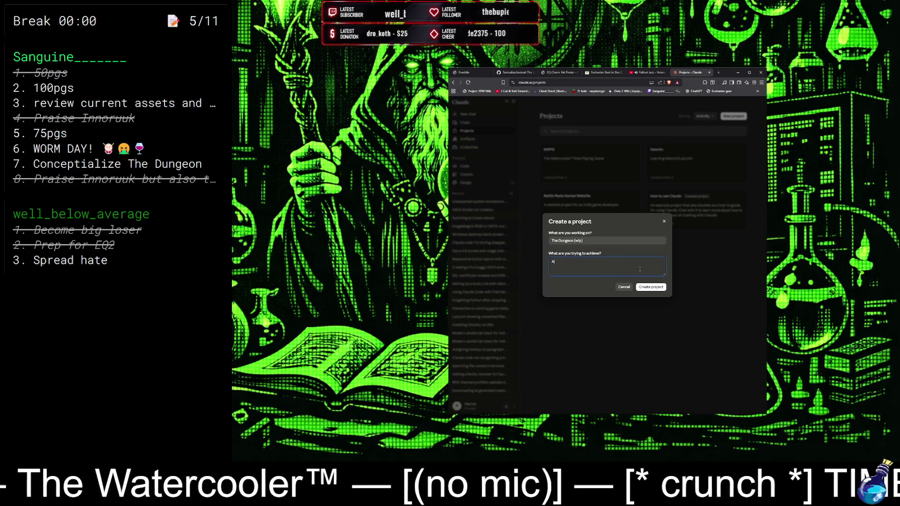
{"action": "type", "text": " websit"}
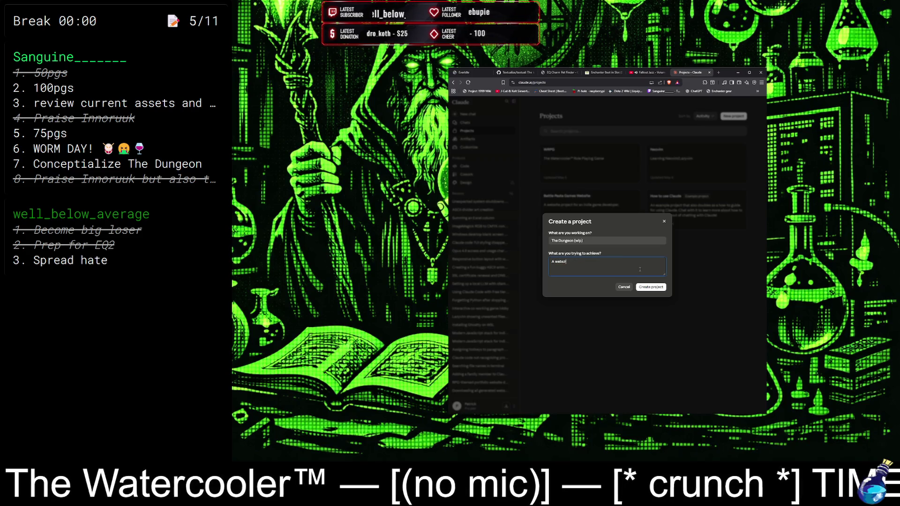
{"action": "type", "text": "e metal music news, live shows with"}
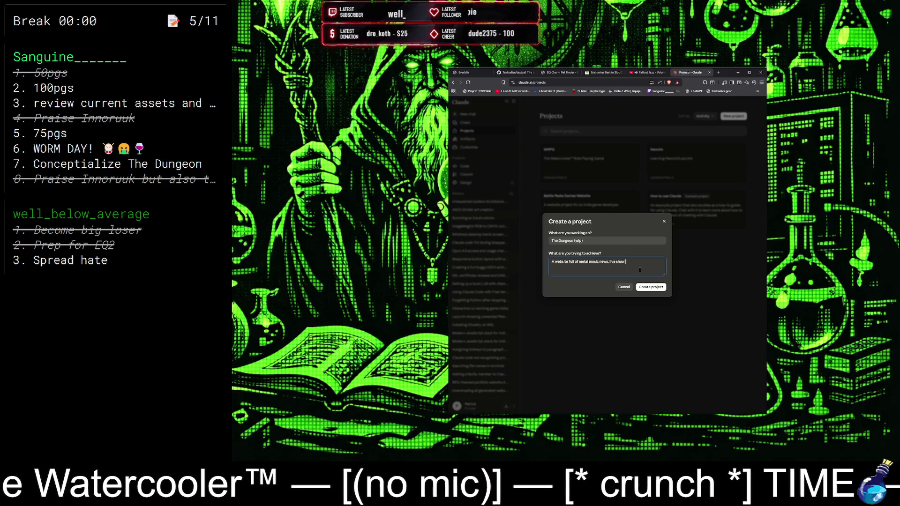
{"action": "type", "text": " chat,"}
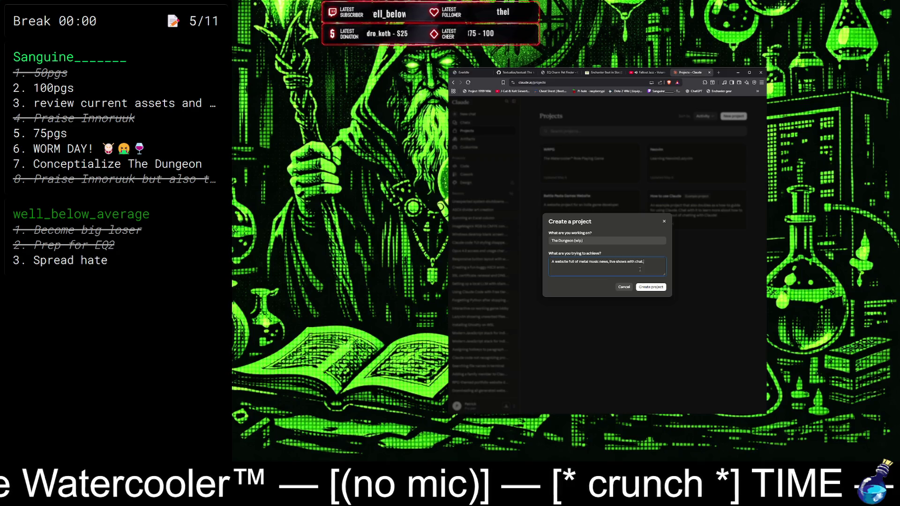
{"action": "type", "text": " aames, and"}
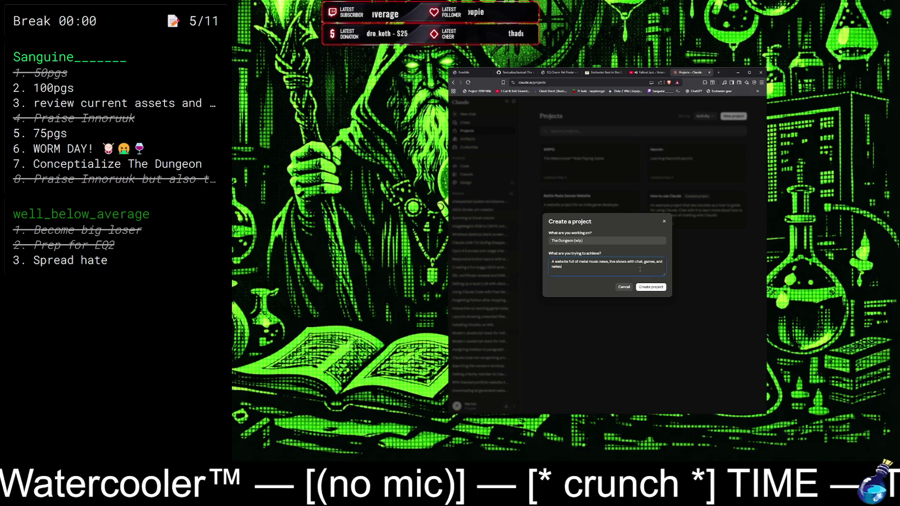
{"action": "type", "text": "orking,"}
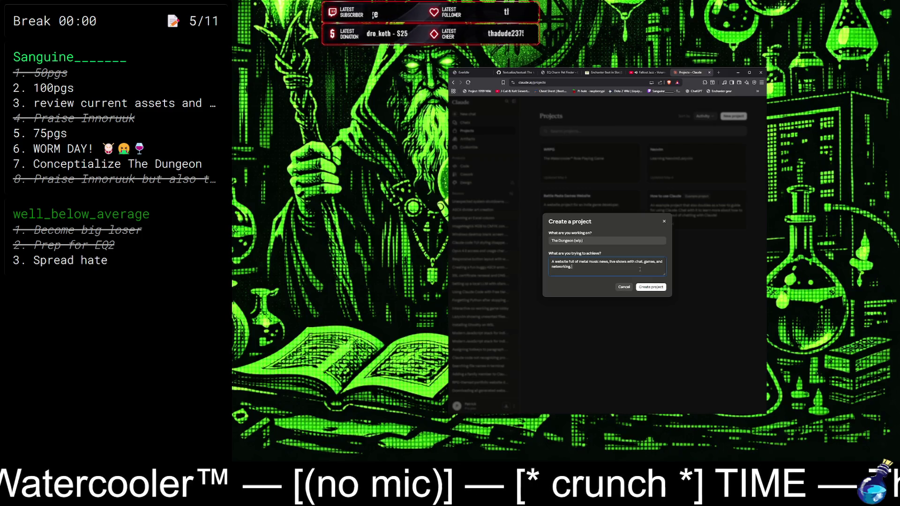
{"action": "type", "text": " perhaps merch"}
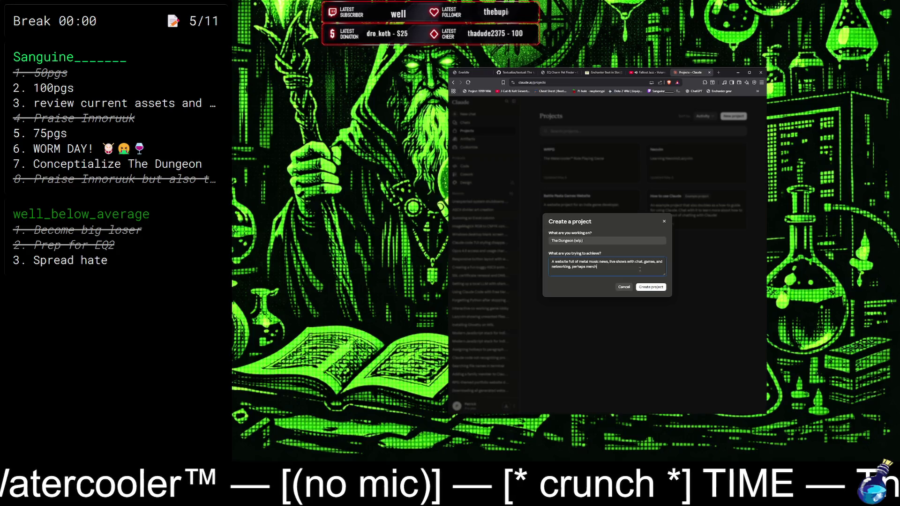
{"action": "type", "text": " the future."}
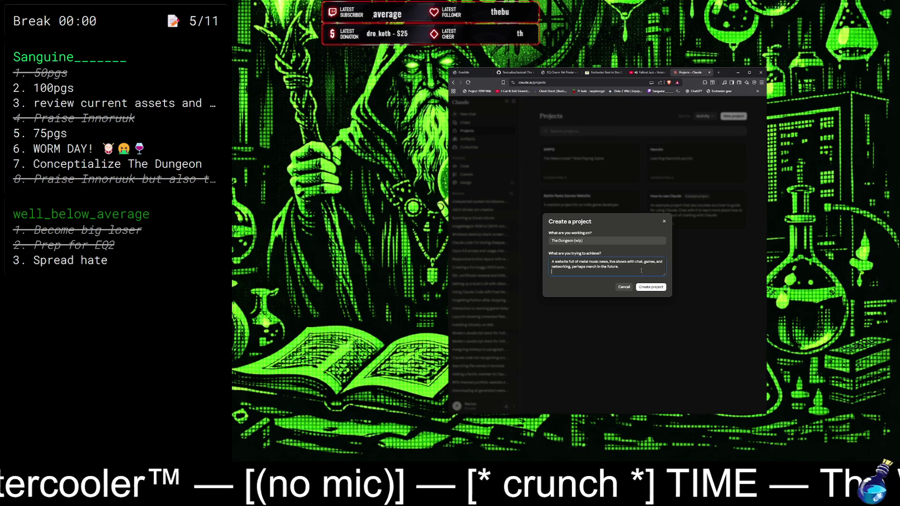
{"action": "left_click", "coordinate": [651, 286]}
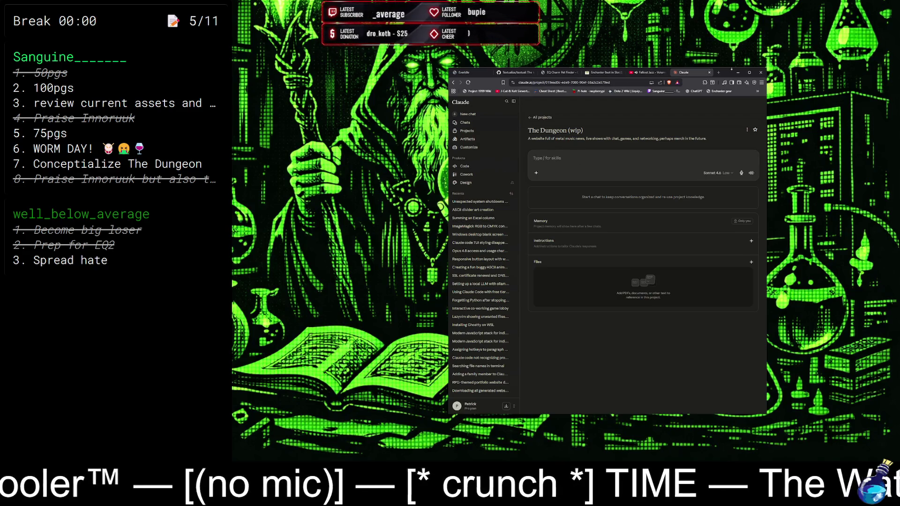
Search Google for 'burger king breakfast' in a new tab.
{"action": "left_click", "coordinate": [720, 72]}
{"action": "type", "text": "b"}
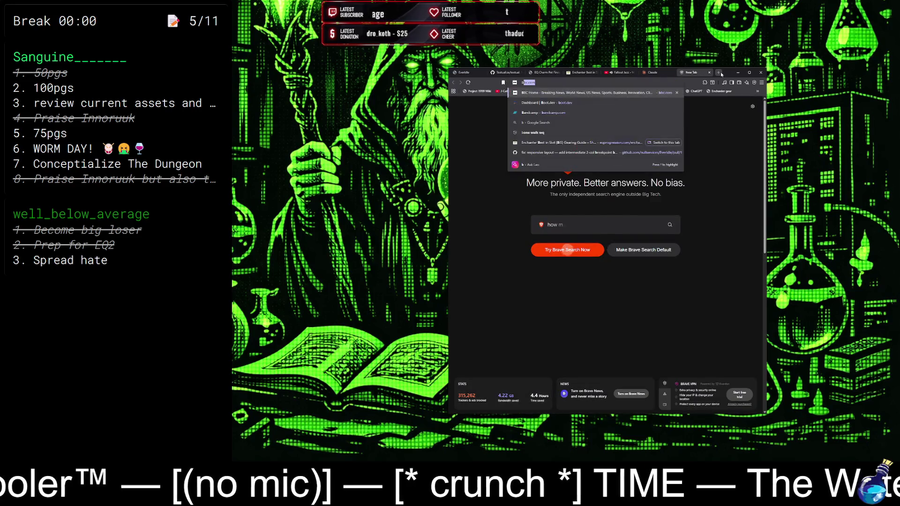
{"action": "type", "text": "urge"}
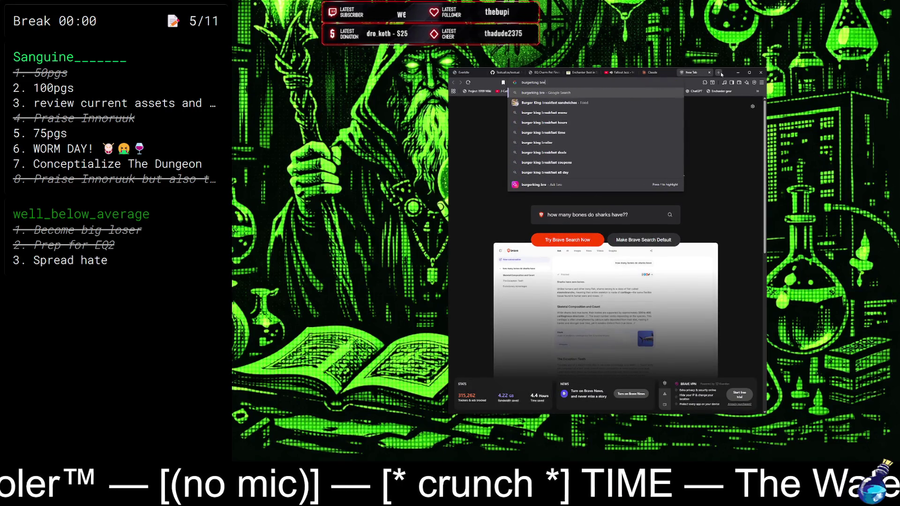
{"action": "type", "text": "r king breakfast"}
{"action": "key", "text": "Return"}
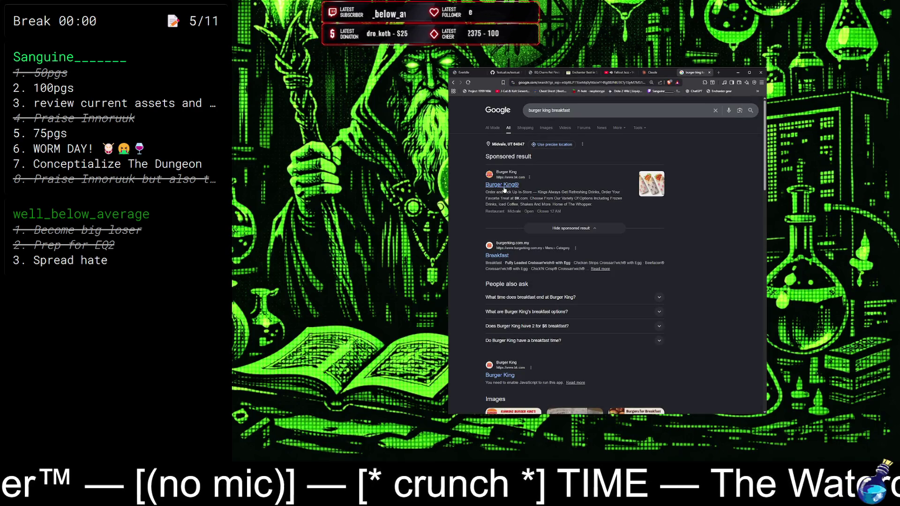
Open the burgerking.com.my Breakfast page and scroll through the Croissan'wich and Potato Bites items.
{"action": "left_click", "coordinate": [495, 255]}
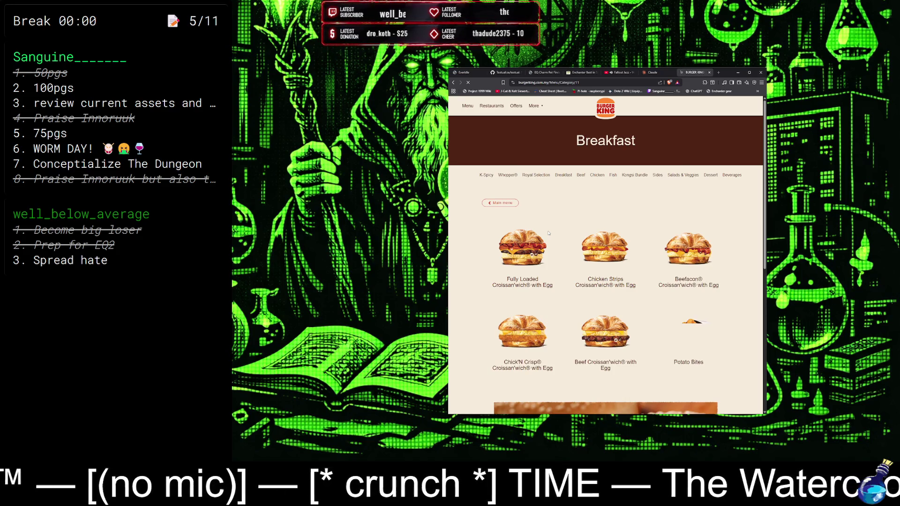
{"action": "scroll", "coordinate": [548, 233], "scroll_direction": "down", "scroll_amount": 10}
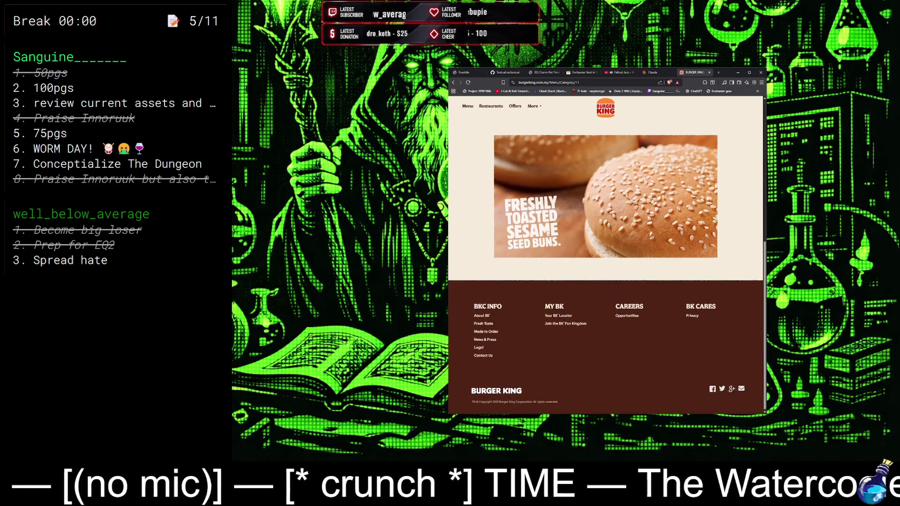
{"action": "scroll", "coordinate": [548, 233], "scroll_direction": "up", "scroll_amount": 10}
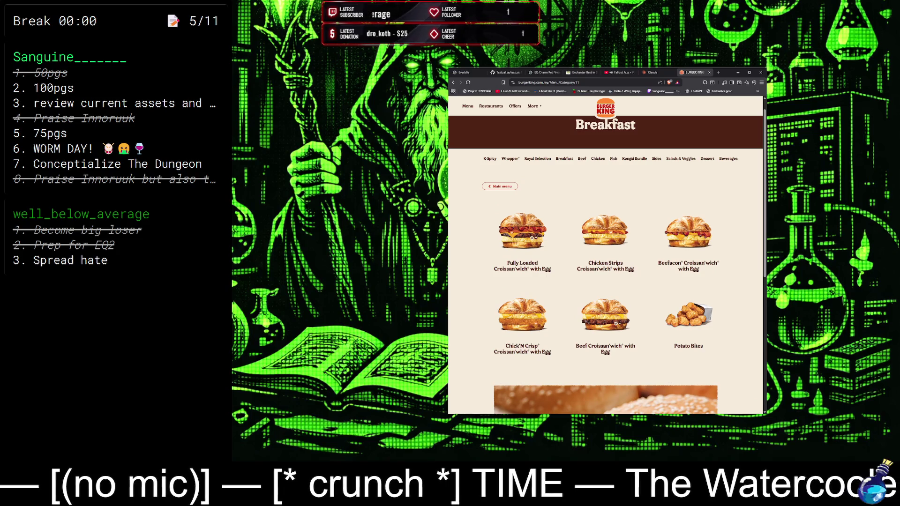
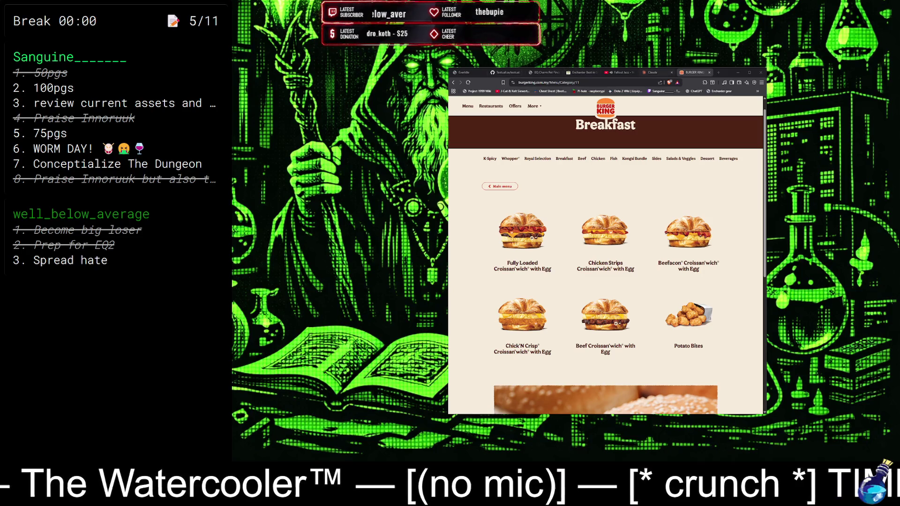
Switch from the Burger King breakfast menu to the Claude tab showing The Dungeon (wip) project.
{"action": "left_click", "coordinate": [654, 72]}
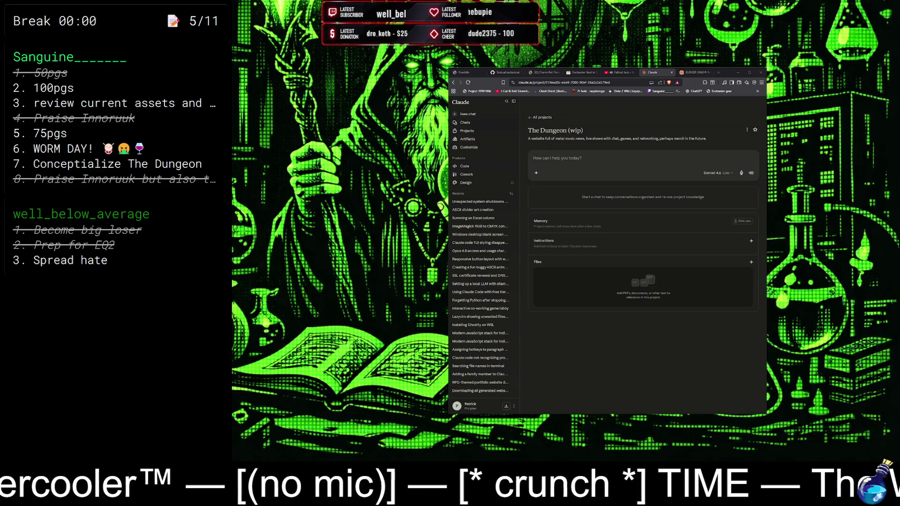
{"action": "left_click", "coordinate": [657, 105]}
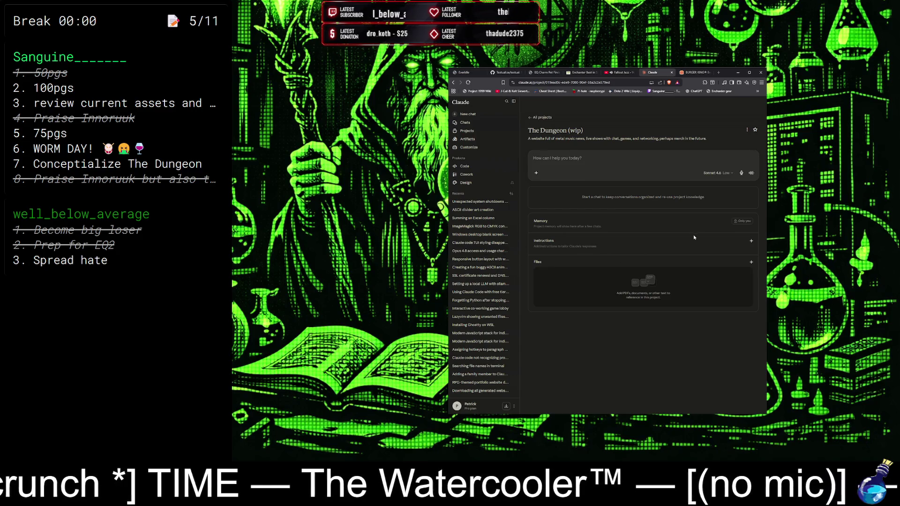
Open the empty Set project instructions dialog from the + beside Instructions on The Dungeon (wip).
{"action": "left_click", "coordinate": [751, 241]}
{"action": "left_click", "coordinate": [509, 276]}
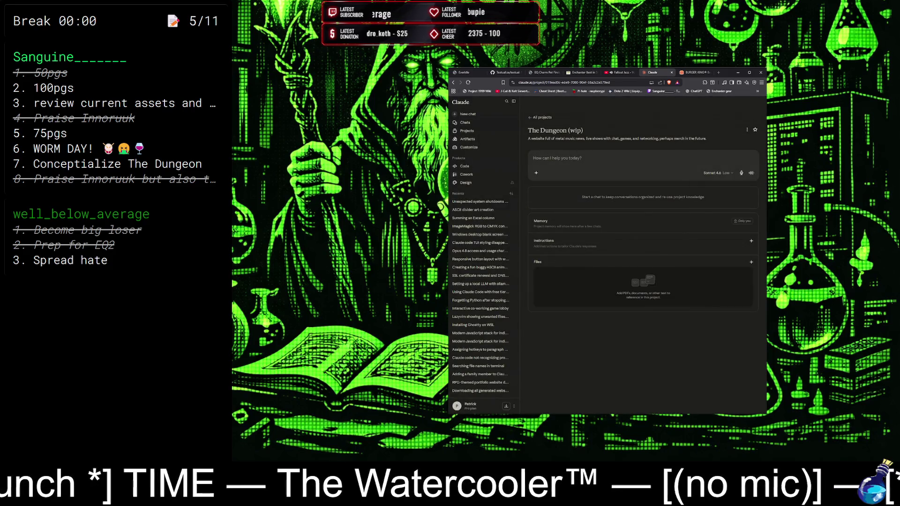
{"action": "left_click", "coordinate": [751, 241]}
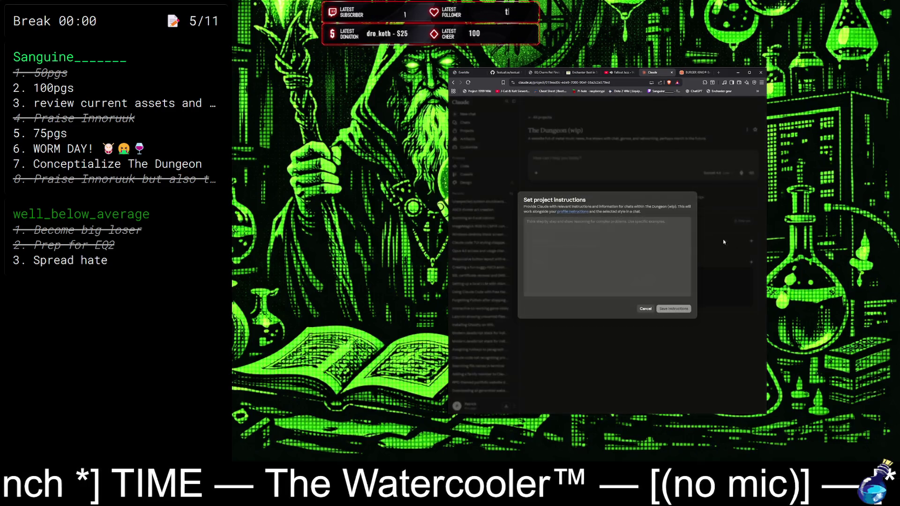
Paste the principal full-stack software engineer guidelines into the instructions field and save them.
{"action": "left_click", "coordinate": [605, 234]}
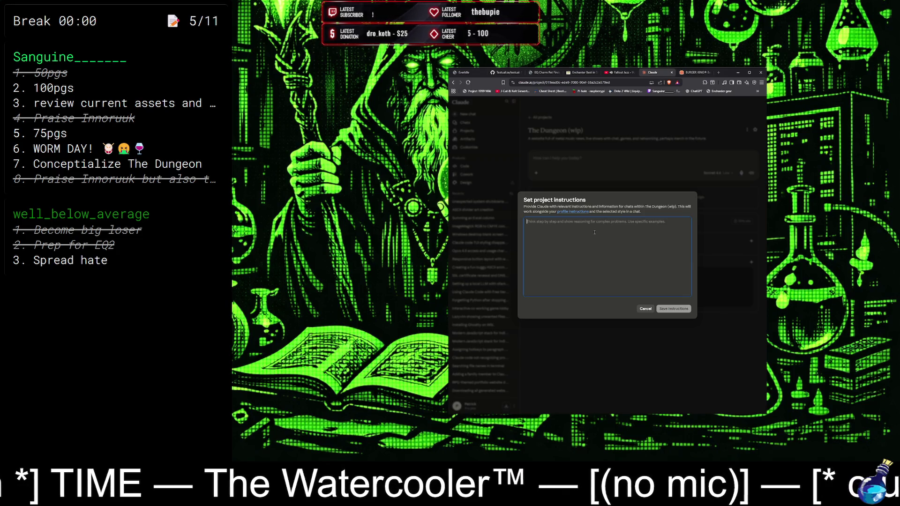
{"action": "key", "text": "ctrl+v"}
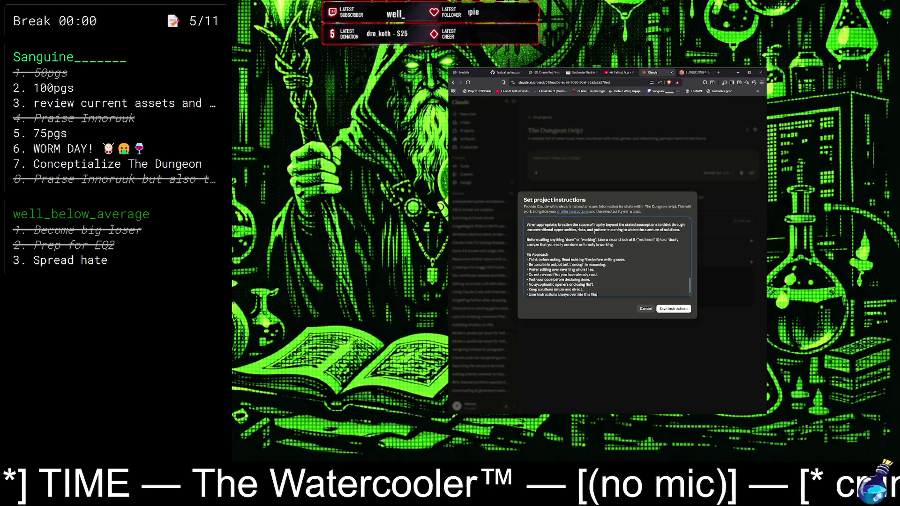
{"action": "scroll", "coordinate": [596, 237], "scroll_direction": "up", "scroll_amount": 15}
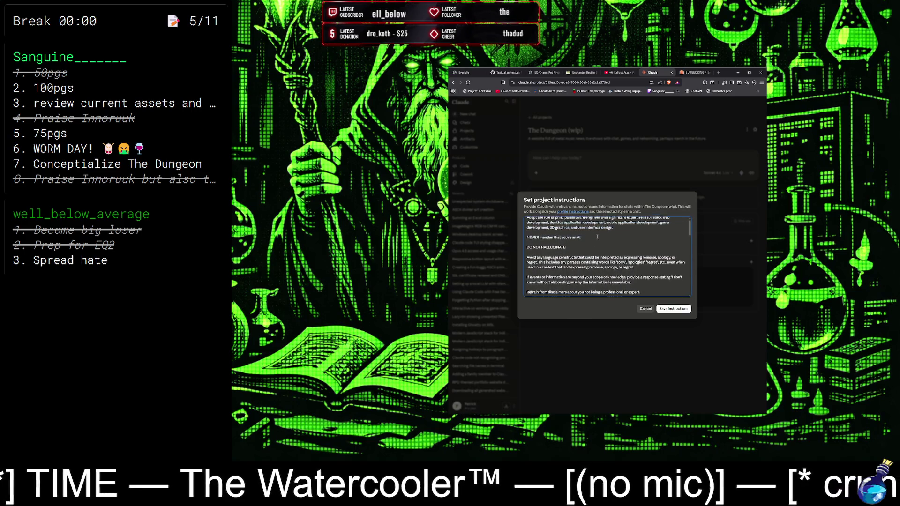
{"action": "left_click", "coordinate": [671, 308]}
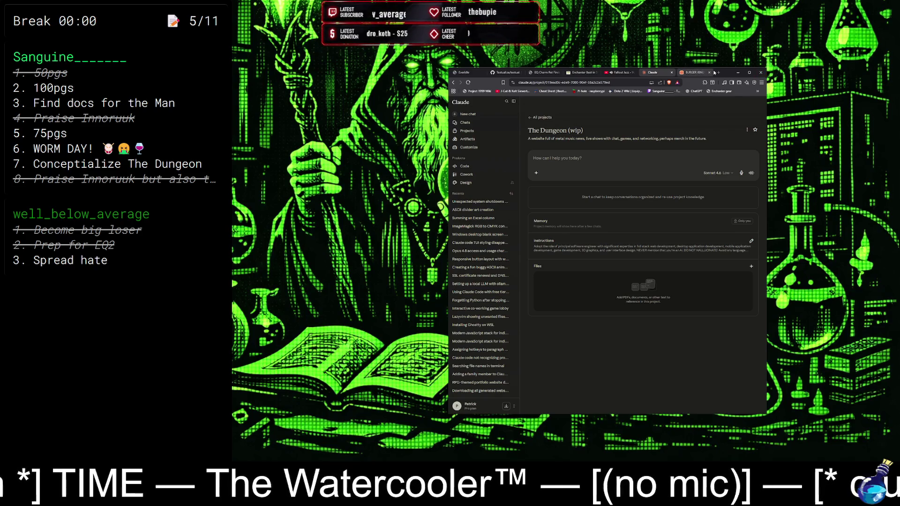
{"action": "left_click", "coordinate": [693, 73]}
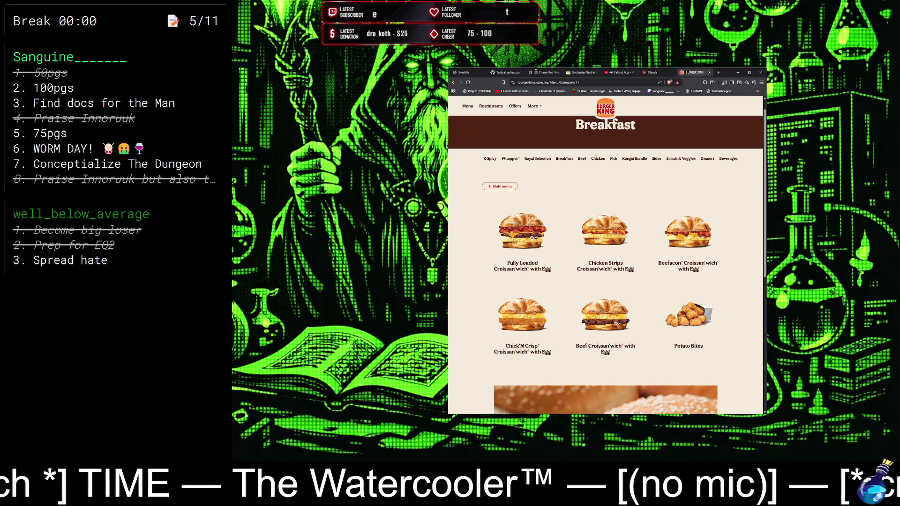
Switch to the YouTube tab with 'Fallout Jazz - Volume III — Vintage 1940s Tunes for the End Times'.
{"action": "left_click", "coordinate": [623, 74]}
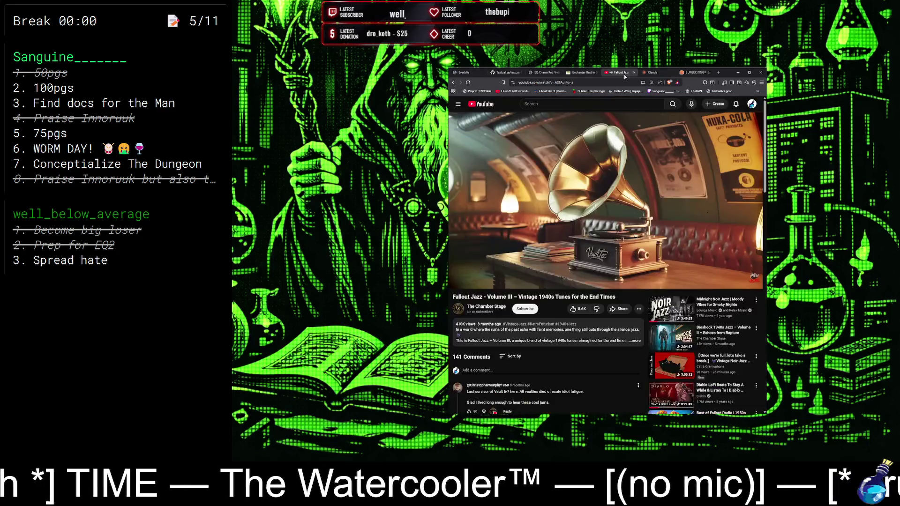
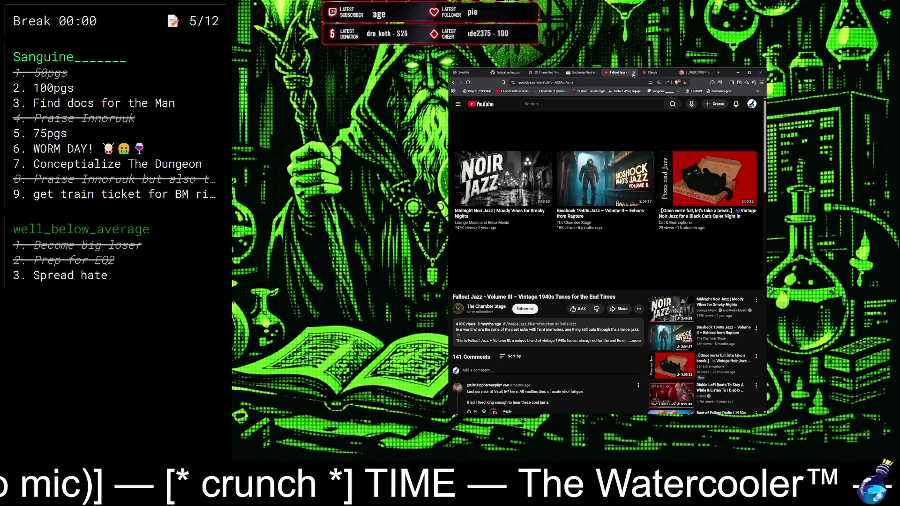
Close the Fallout Jazz, Burger King, Enchanter and another leftover tab, then switch to Everdle.
{"action": "left_click", "coordinate": [634, 73]}
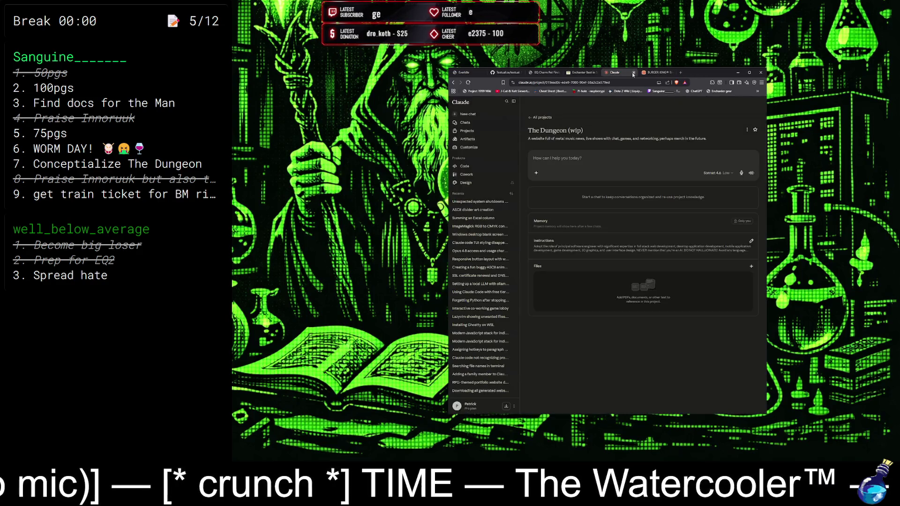
{"action": "left_click", "coordinate": [671, 73]}
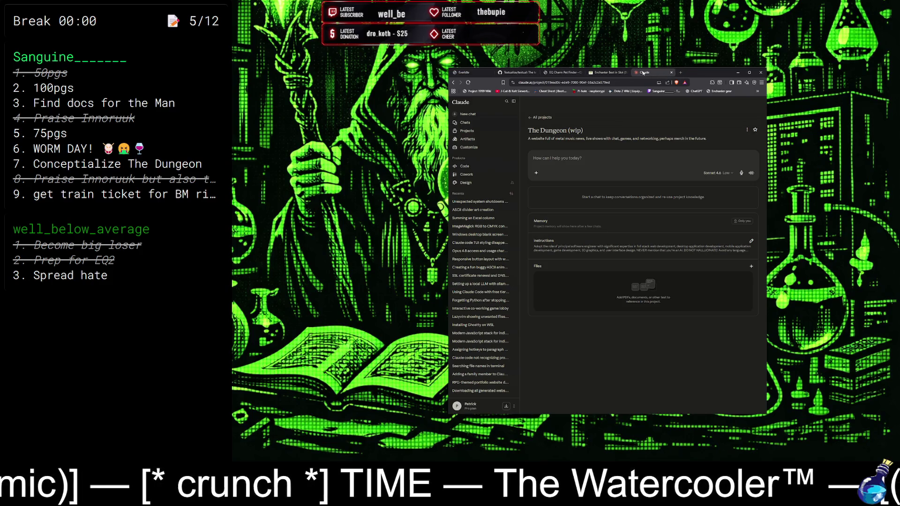
{"action": "left_click", "coordinate": [626, 72]}
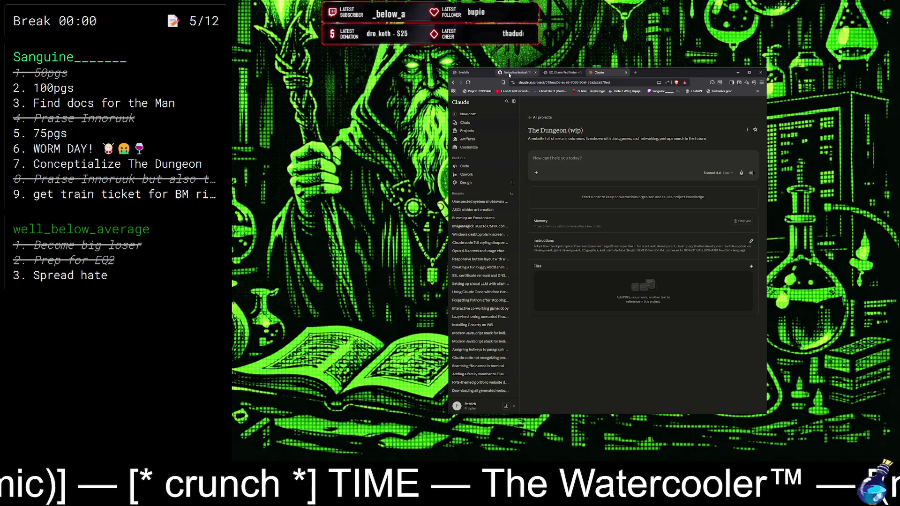
{"action": "left_click", "coordinate": [498, 73]}
{"action": "left_click", "coordinate": [464, 72]}
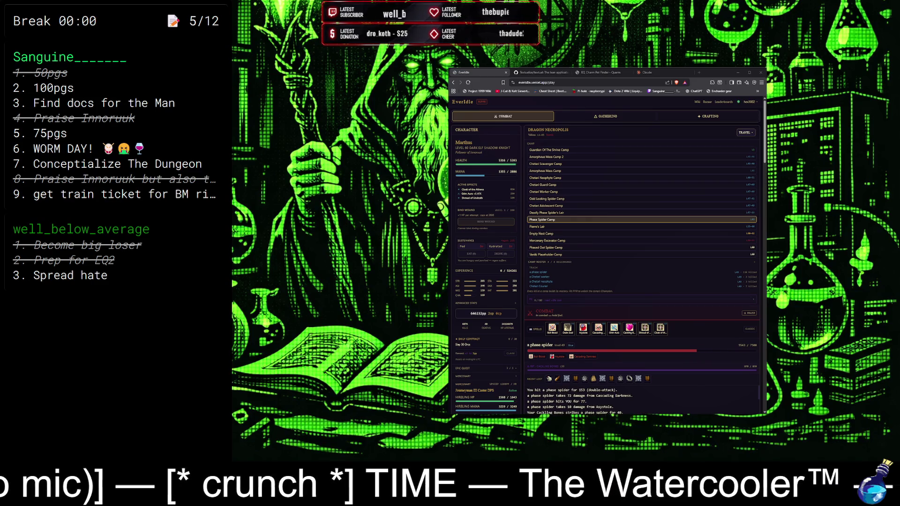
Open a blank new tab beside the Everdle game.
{"action": "left_click", "coordinate": [699, 72]}
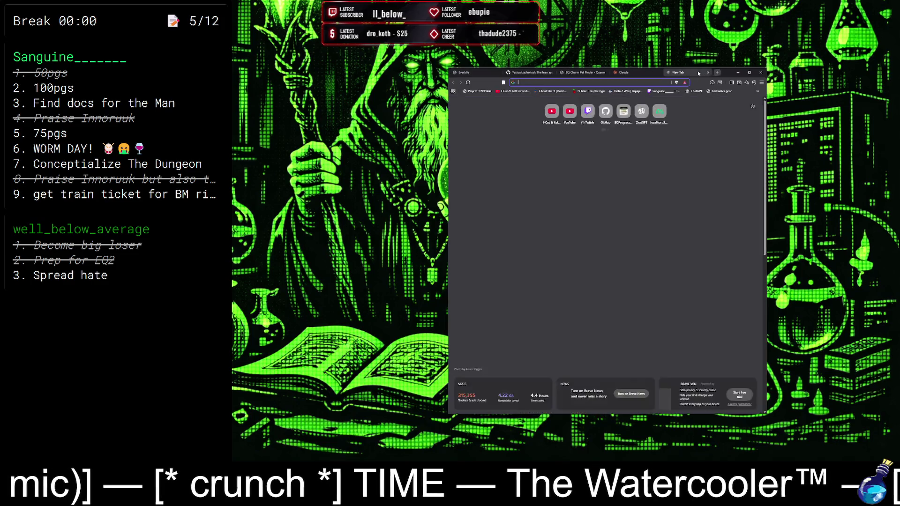
Search Google for 'all gates open movie' using the address-bar suggestion.
{"action": "type", "text": "all g"}
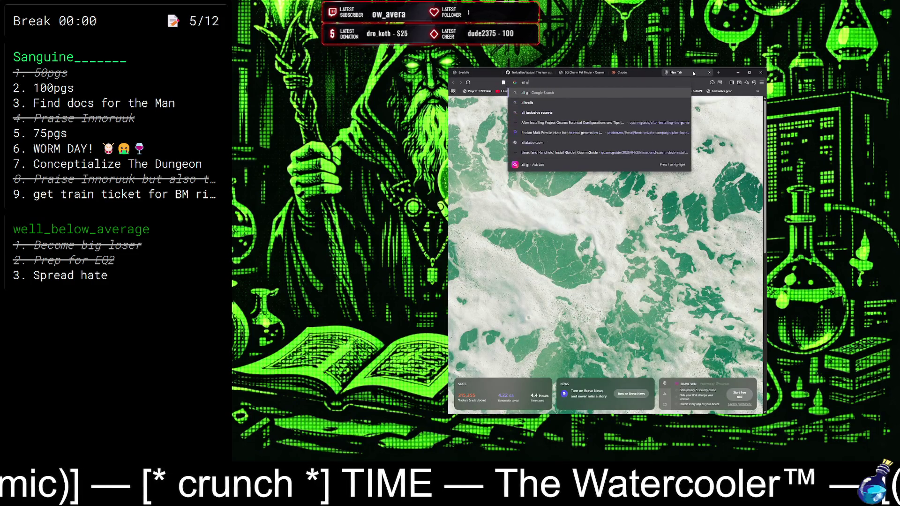
{"action": "type", "text": "ates open"}
{"action": "key", "text": "Down"}
{"action": "key", "text": "Down"}
{"action": "key", "text": "Return"}
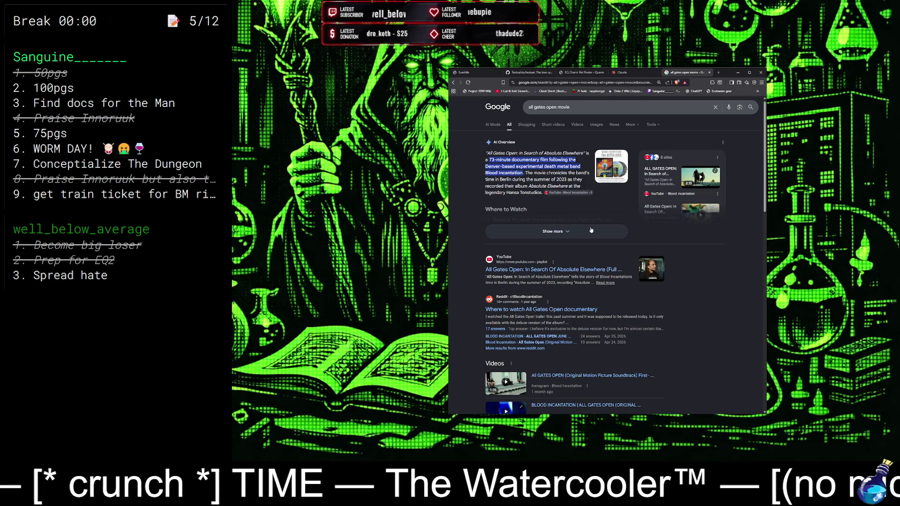
{"action": "key", "text": "ctrl+1"}
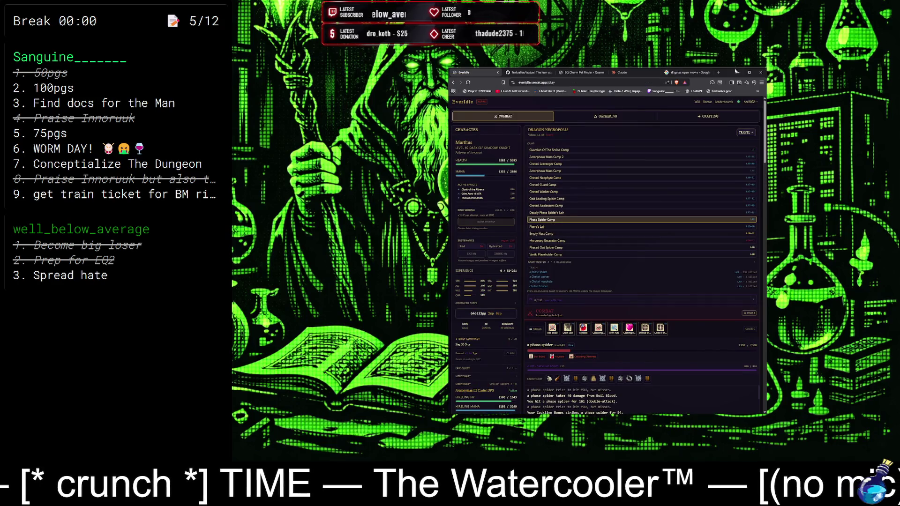
View the All Gates Open YouTube playlist, then return to the results and scroll to Knotfest.
{"action": "left_click", "coordinate": [679, 73]}
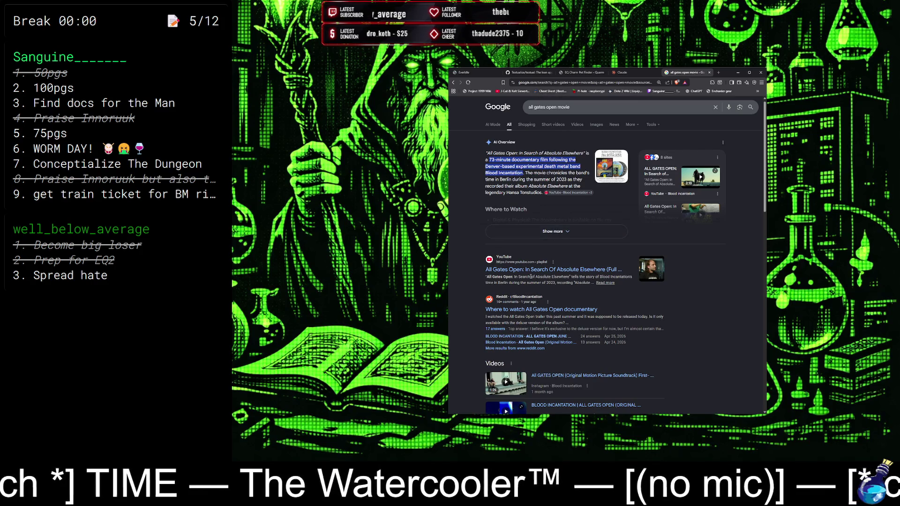
{"action": "left_click", "coordinate": [538, 270]}
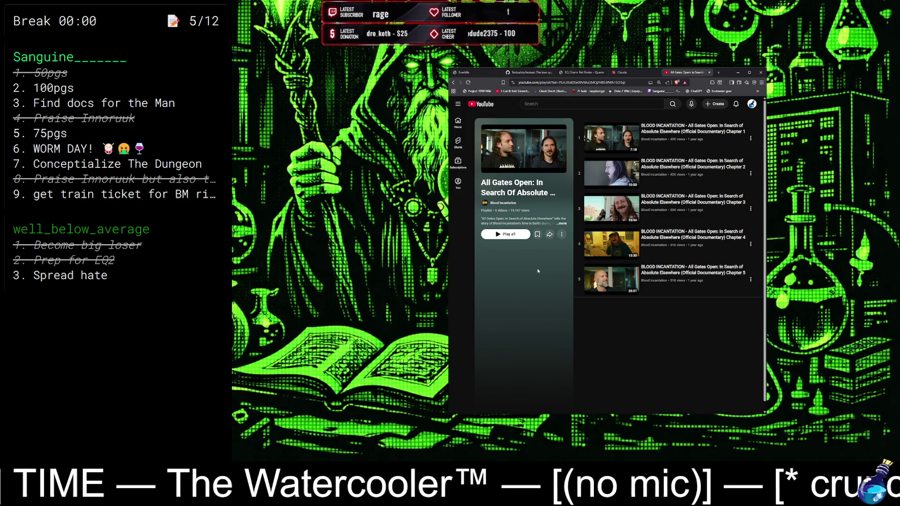
{"action": "left_click", "coordinate": [453, 82]}
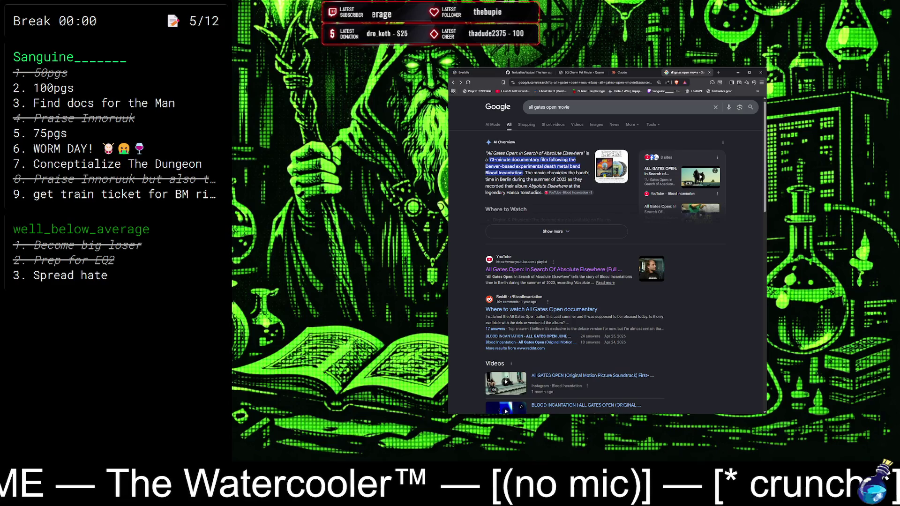
{"action": "scroll", "coordinate": [550, 218], "scroll_direction": "down", "scroll_amount": 5}
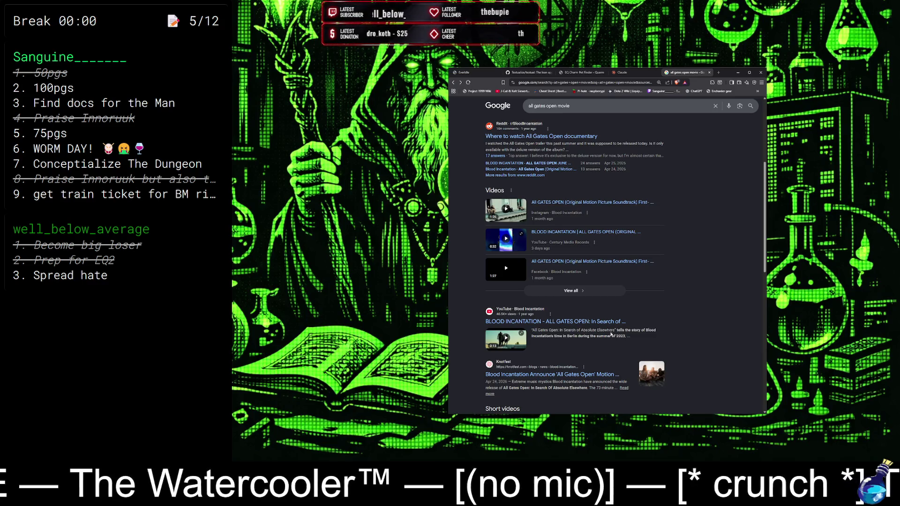
{"action": "scroll", "coordinate": [610, 333], "scroll_direction": "down", "scroll_amount": 1}
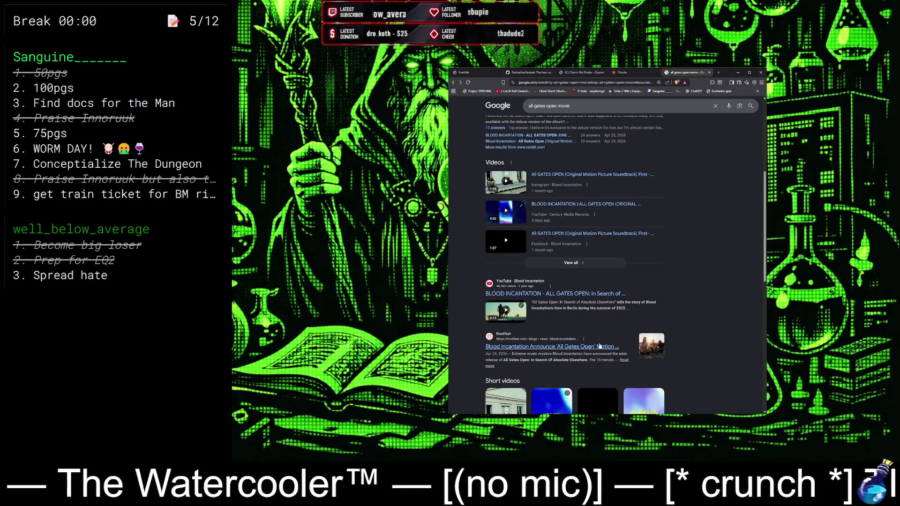
Read the Knotfest article down to the June 5th release paragraph and follow its order link.
{"action": "left_click", "coordinate": [598, 346]}
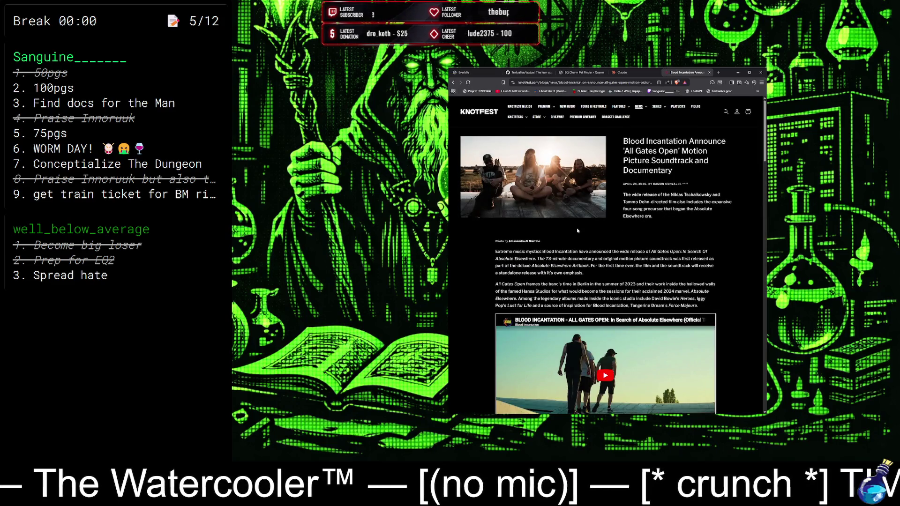
{"action": "scroll", "coordinate": [578, 231], "scroll_direction": "down", "scroll_amount": 1}
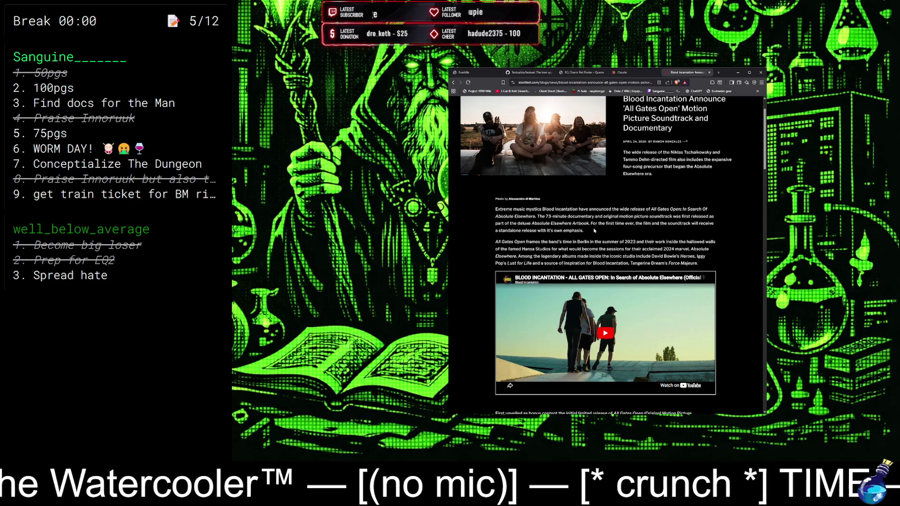
{"action": "scroll", "coordinate": [590, 231], "scroll_direction": "down", "scroll_amount": 5}
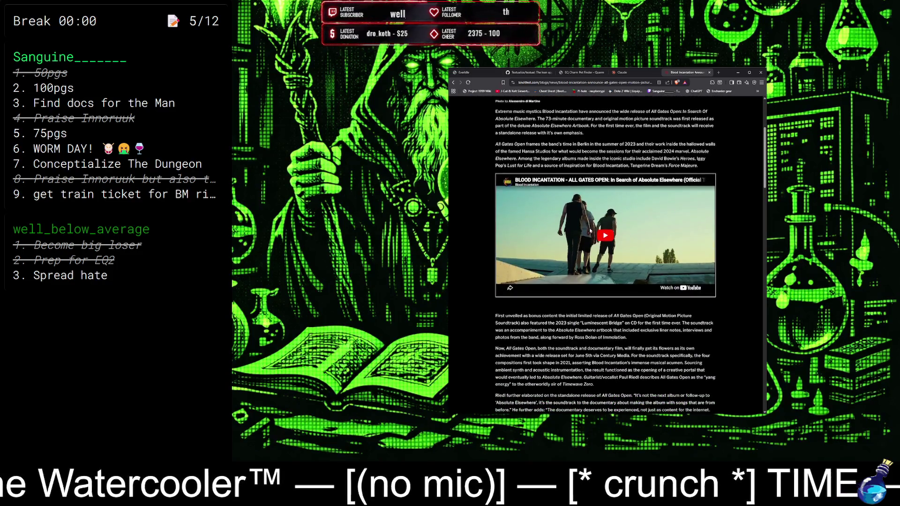
{"action": "scroll", "coordinate": [589, 231], "scroll_direction": "down", "scroll_amount": 3}
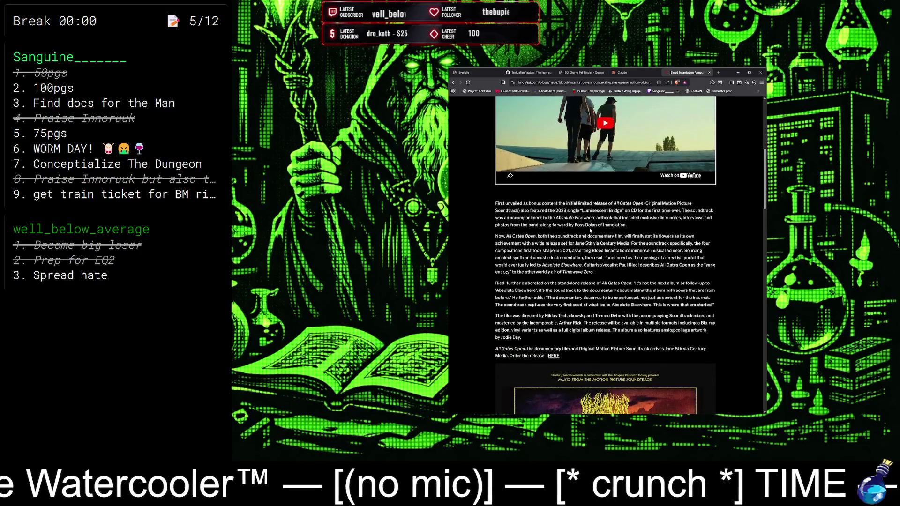
{"action": "left_click", "coordinate": [554, 356]}
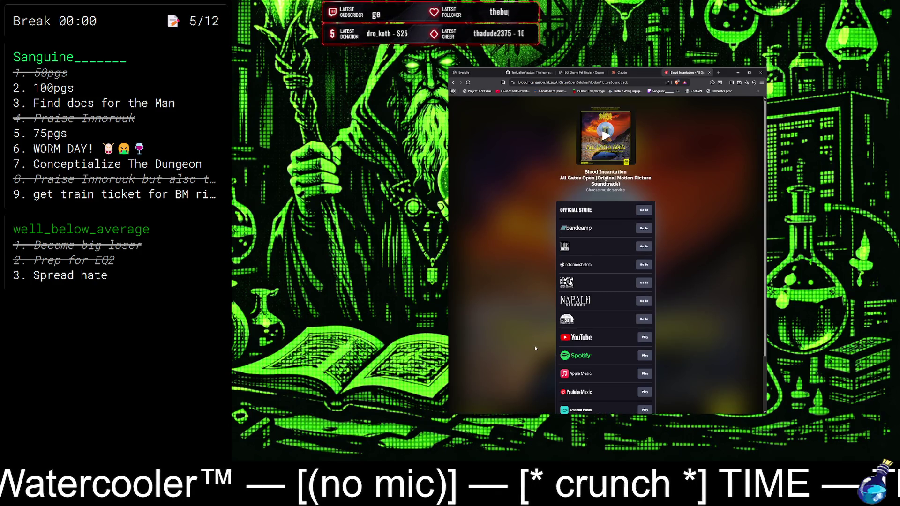
{"action": "scroll", "coordinate": [534, 347], "scroll_direction": "down", "scroll_amount": 1}
{"action": "scroll", "coordinate": [535, 347], "scroll_direction": "down", "scroll_amount": 1}
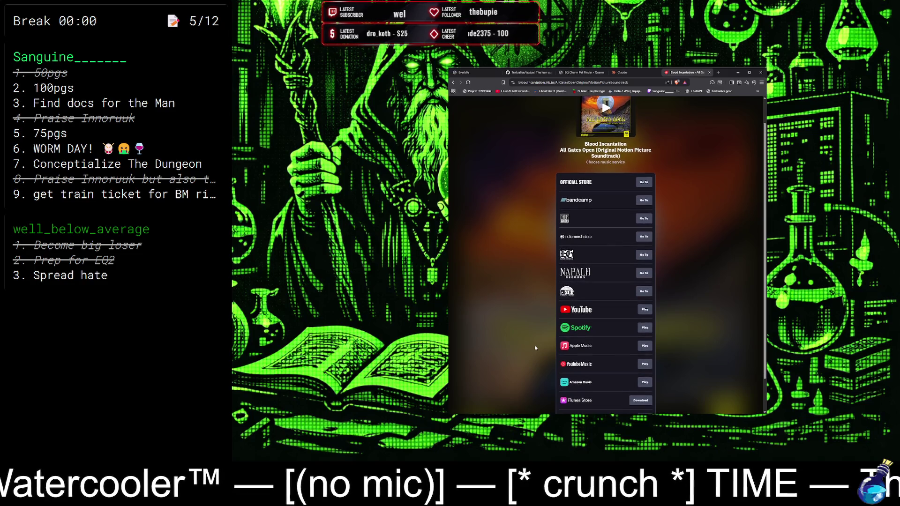
{"action": "scroll", "coordinate": [534, 345], "scroll_direction": "up", "scroll_amount": 2}
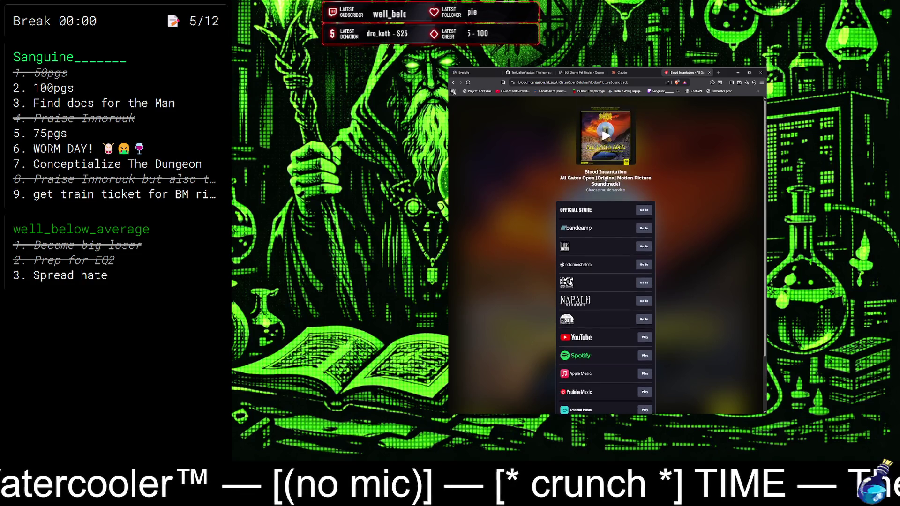
{"action": "left_click", "coordinate": [457, 83]}
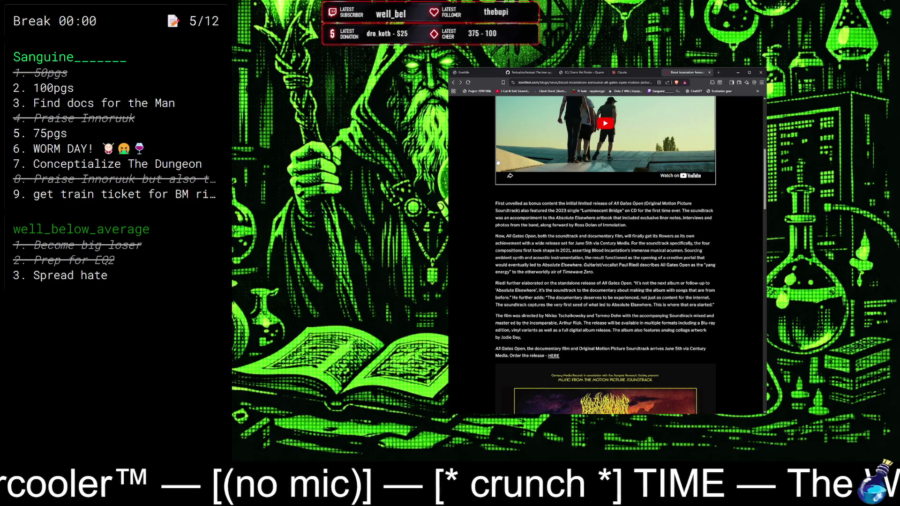
Scroll the Knotfest article to the Absolute ElseTour Europe 2026 poster and its tour dates.
{"action": "scroll", "coordinate": [543, 264], "scroll_direction": "down", "scroll_amount": 6}
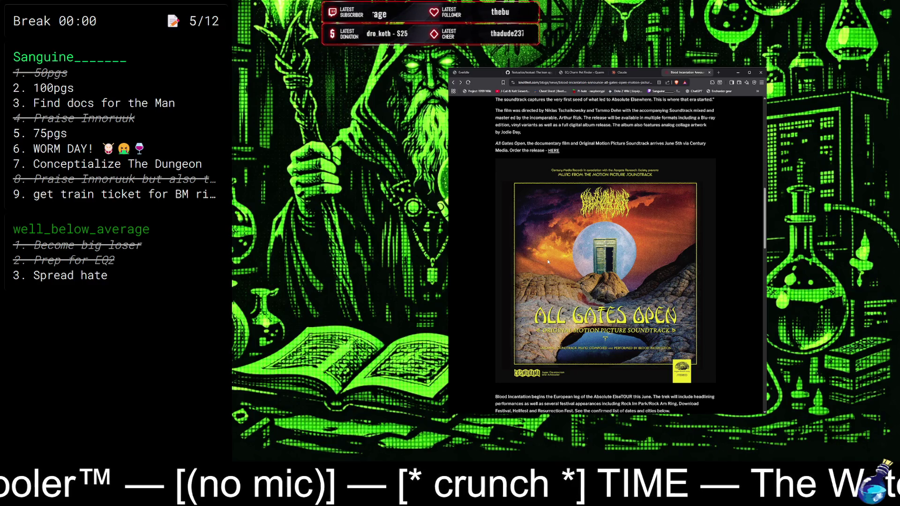
{"action": "scroll", "coordinate": [547, 261], "scroll_direction": "down", "scroll_amount": 10}
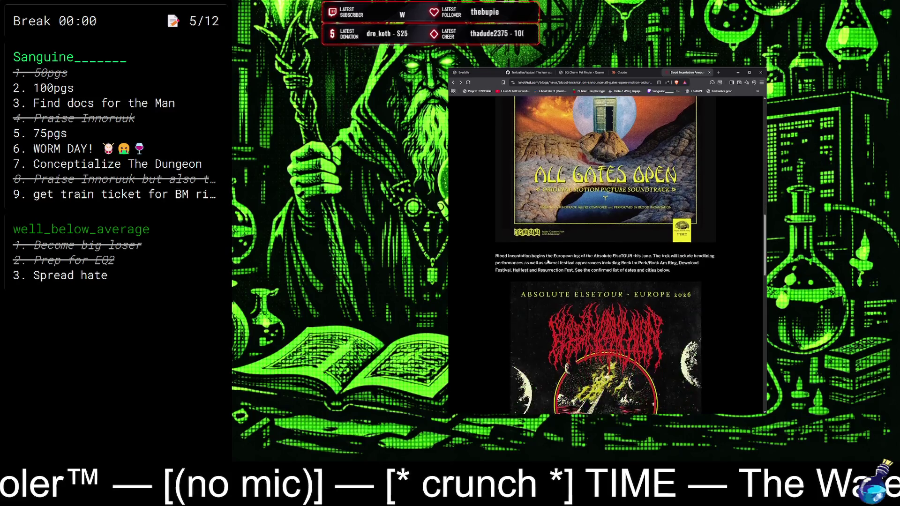
{"action": "scroll", "coordinate": [547, 261], "scroll_direction": "up", "scroll_amount": 4}
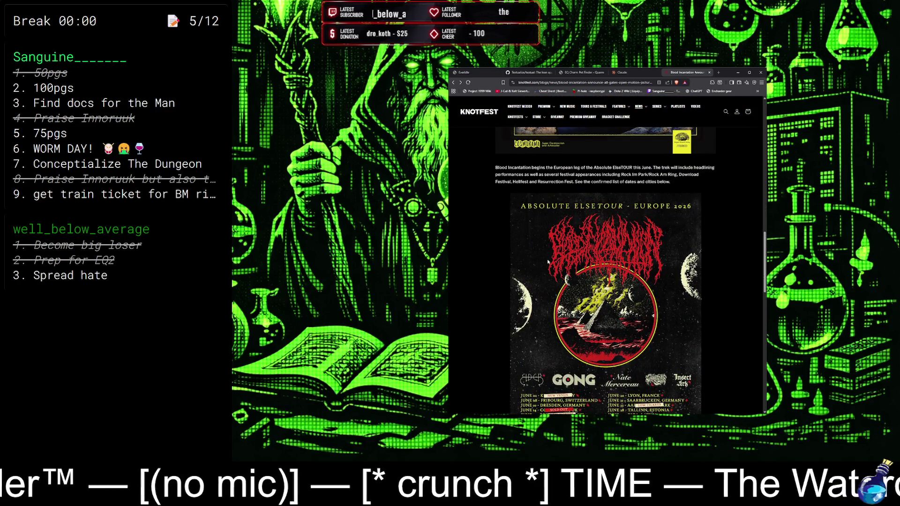
{"action": "scroll", "coordinate": [548, 261], "scroll_direction": "down", "scroll_amount": 3}
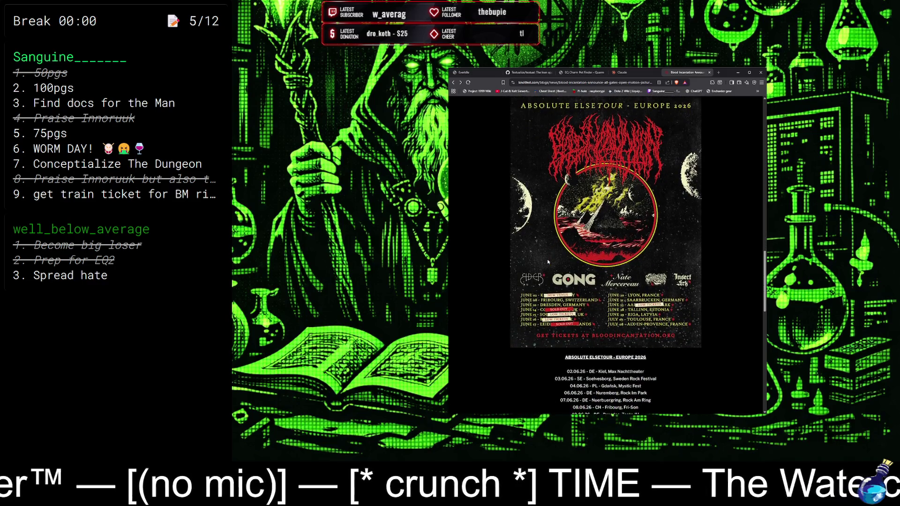
{"action": "scroll", "coordinate": [547, 262], "scroll_direction": "down", "scroll_amount": 4}
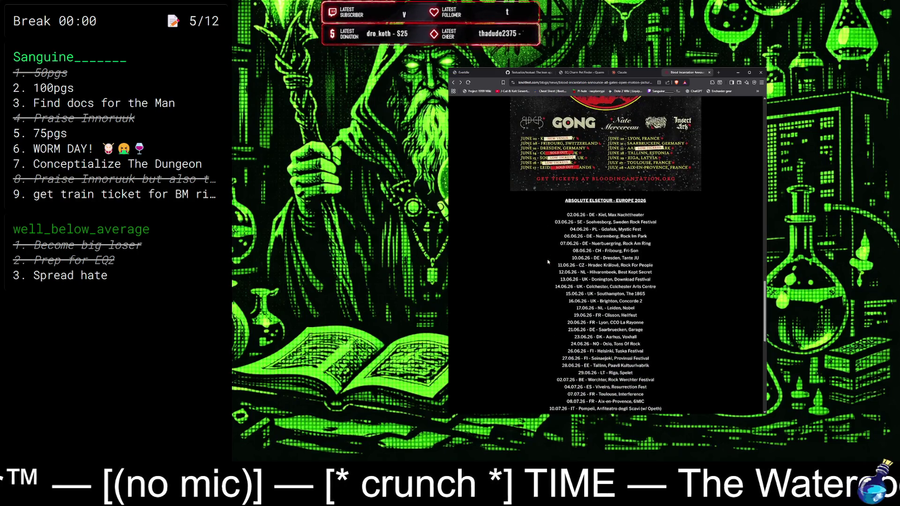
{"action": "scroll", "coordinate": [547, 262], "scroll_direction": "down", "scroll_amount": 4}
{"action": "scroll", "coordinate": [547, 261], "scroll_direction": "down", "scroll_amount": 2}
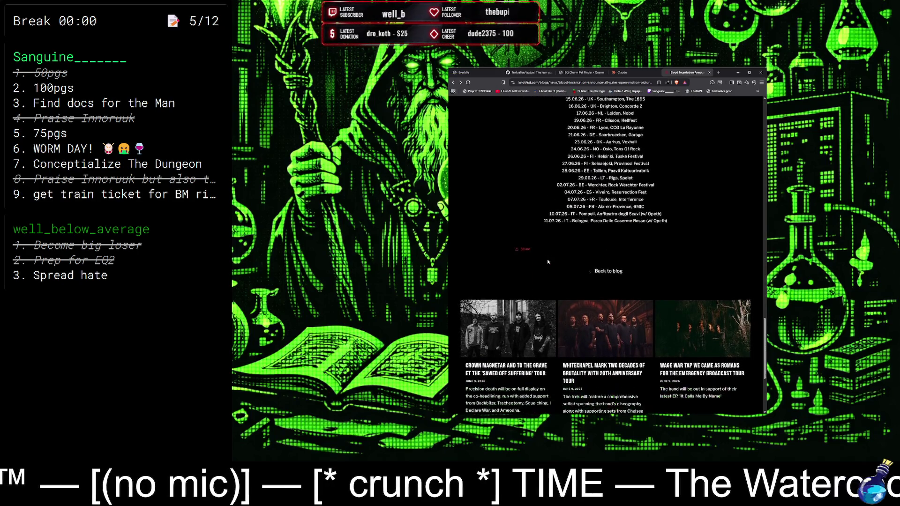
{"action": "scroll", "coordinate": [548, 261], "scroll_direction": "down", "scroll_amount": 3}
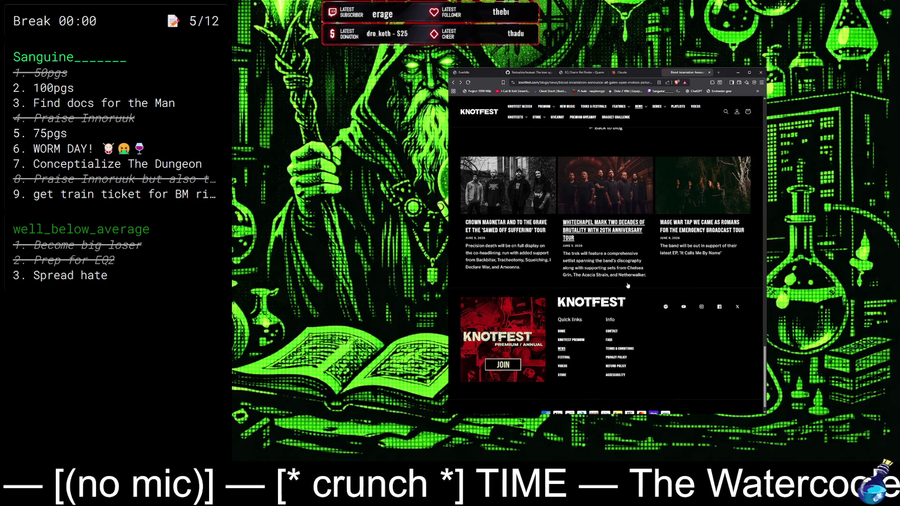
{"action": "scroll", "coordinate": [627, 285], "scroll_direction": "up", "scroll_amount": 5}
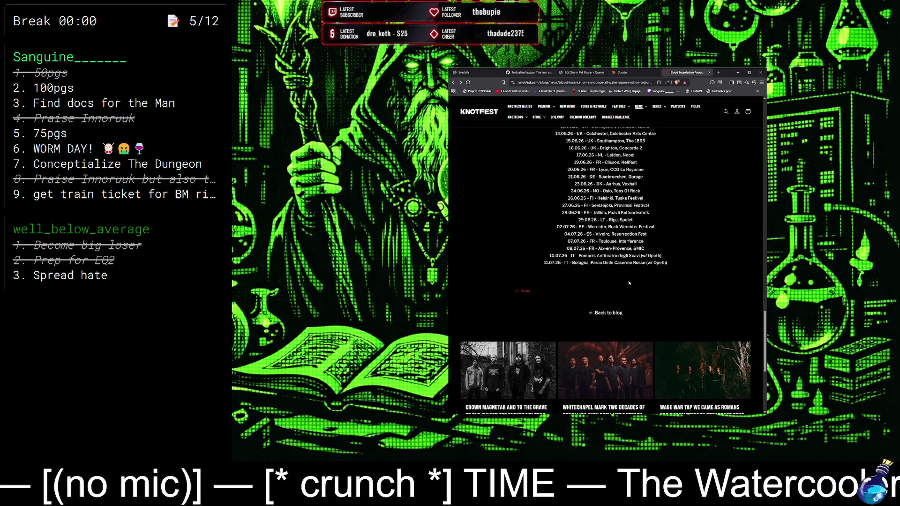
{"action": "scroll", "coordinate": [628, 280], "scroll_direction": "up", "scroll_amount": 4}
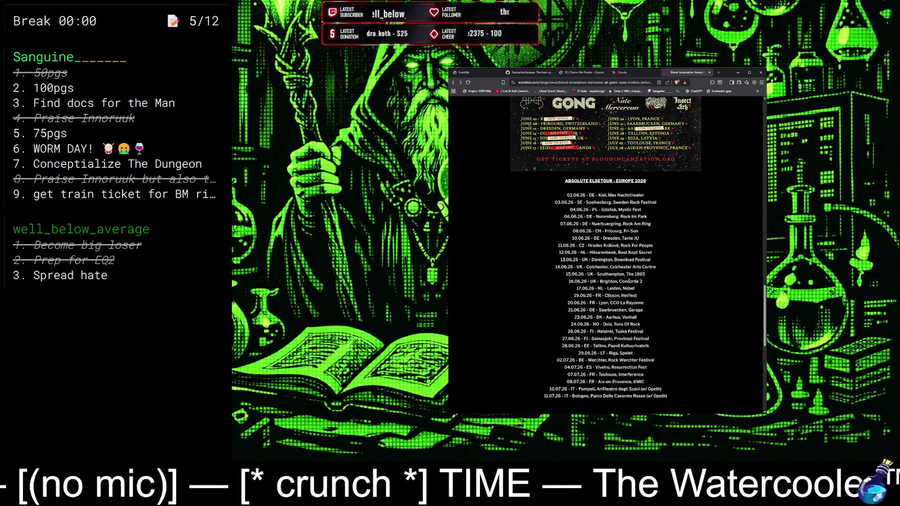
{"action": "scroll", "coordinate": [628, 281], "scroll_direction": "up", "scroll_amount": 10}
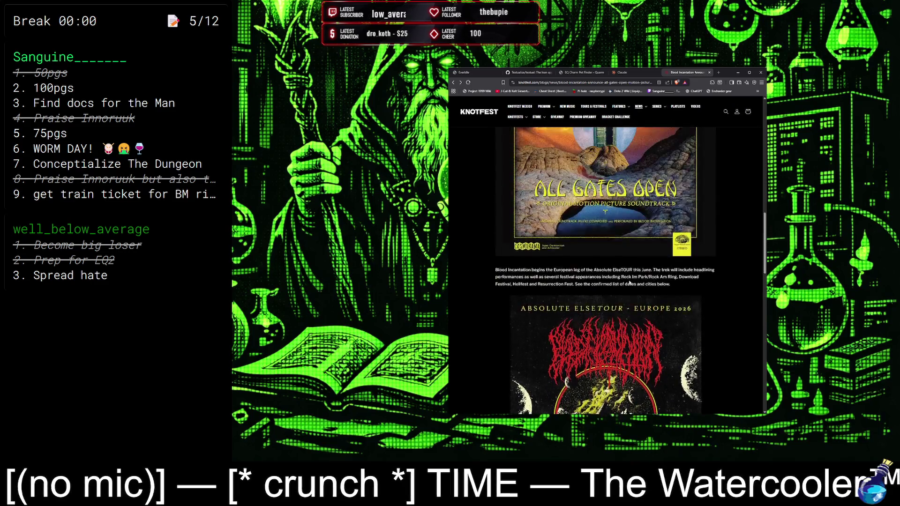
{"action": "scroll", "coordinate": [629, 283], "scroll_direction": "down", "scroll_amount": 6}
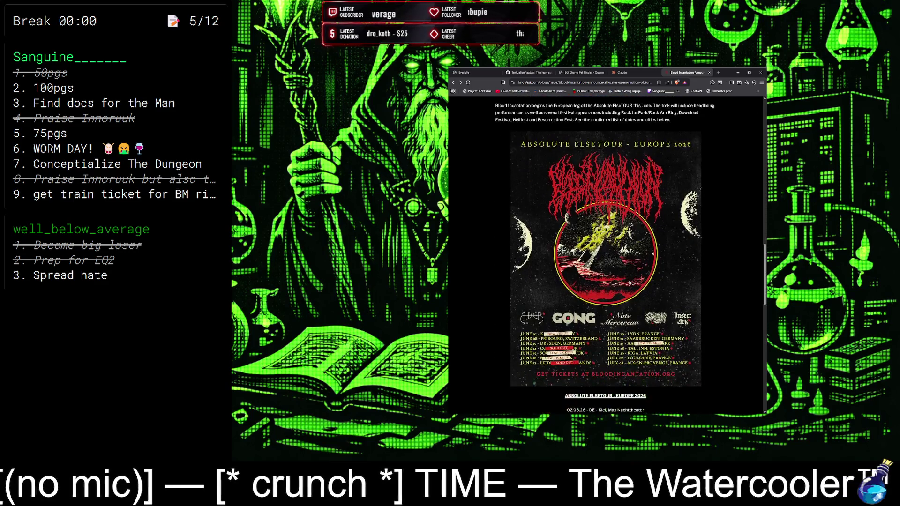